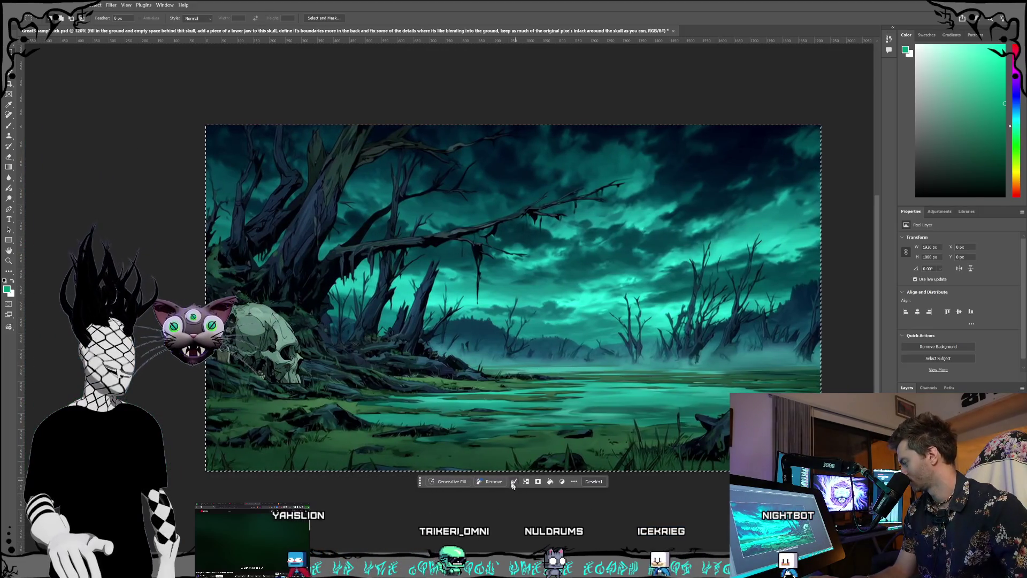
Step: Finish the whole-canvas Generative Fill prompt to sharpen trees and grass, keeping colours, and generate it
left_click(497, 482)
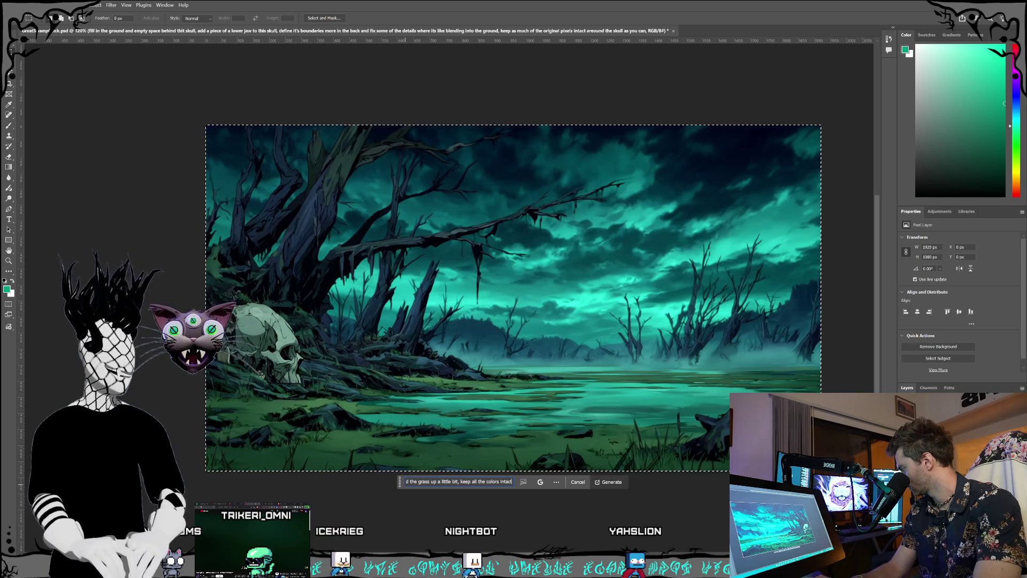
type(", remove and ide")
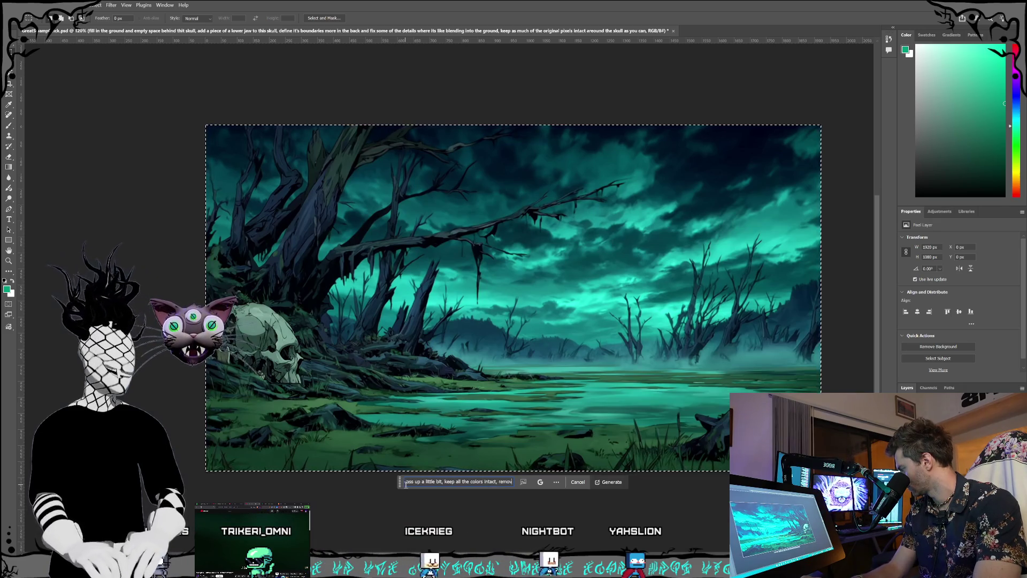
type("ta")
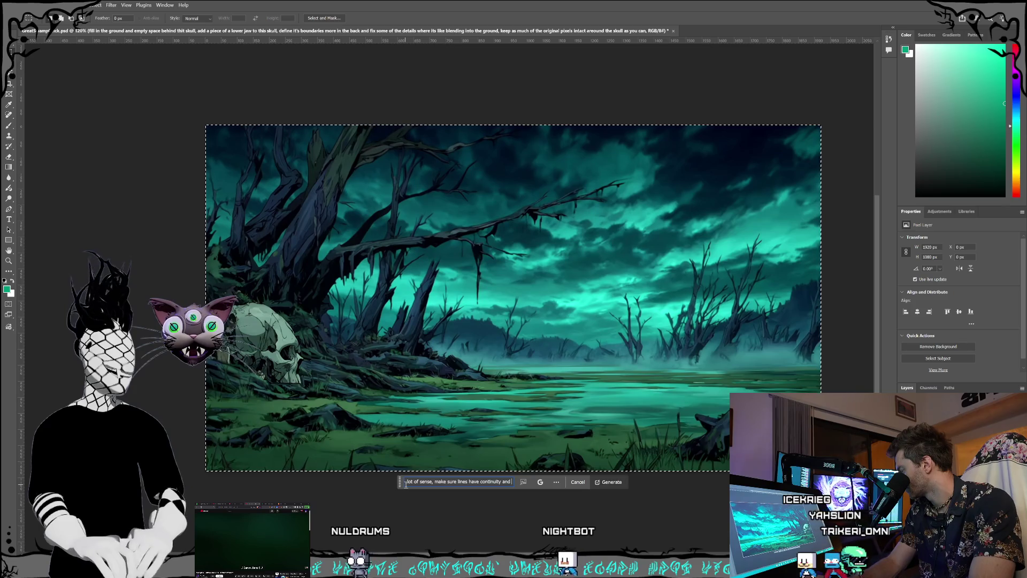
left_click(614, 483)
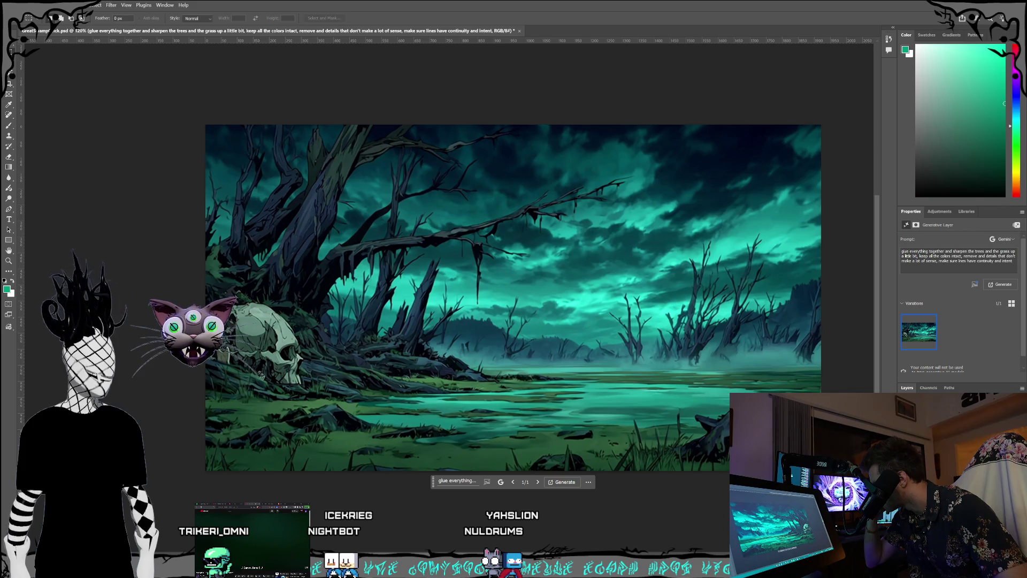
Step: Toggle undo and redo to compare the sharpened swamp with the original, then select all and deselect
key("ctrl+d")
key("ctrl+z")
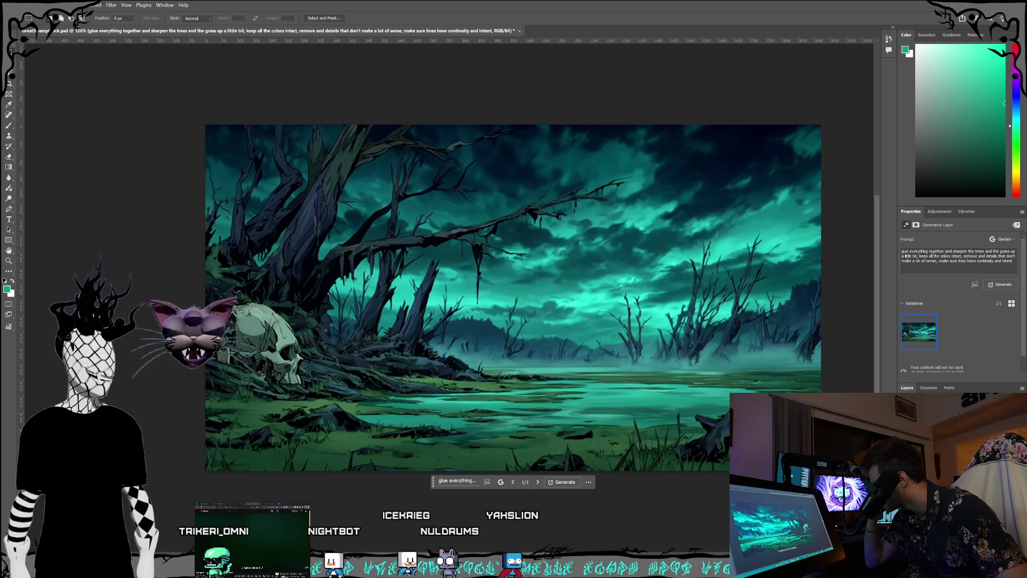
key("ctrl+d")
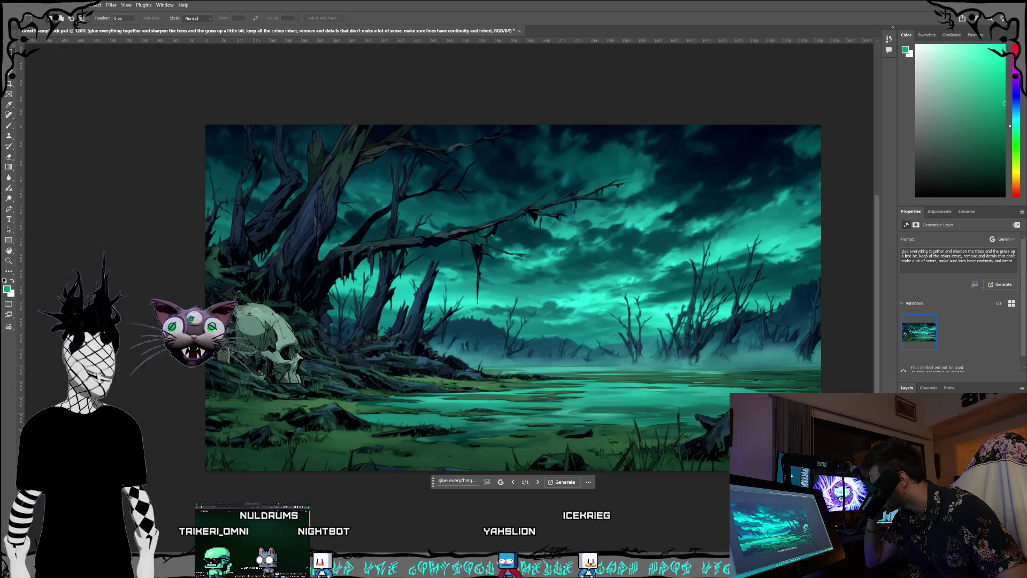
key("ctrl+z")
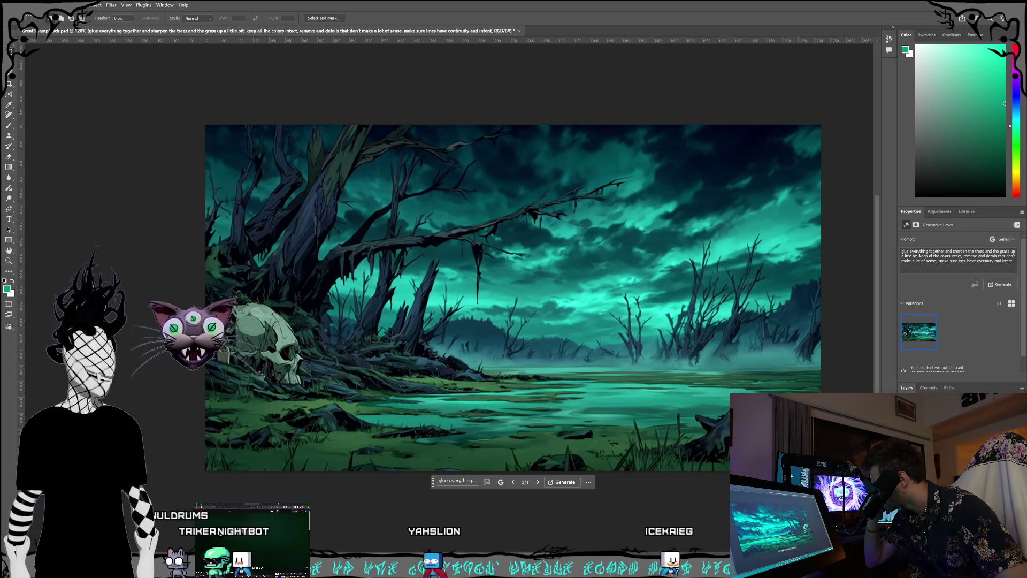
key("ctrl+shift+z")
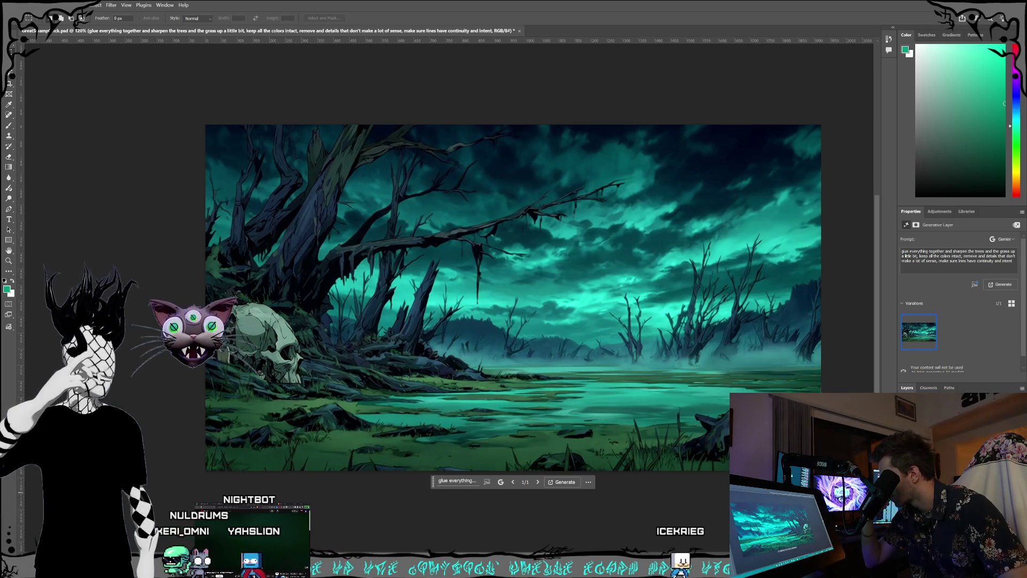
key("ctrl+z")
key("ctrl+z")
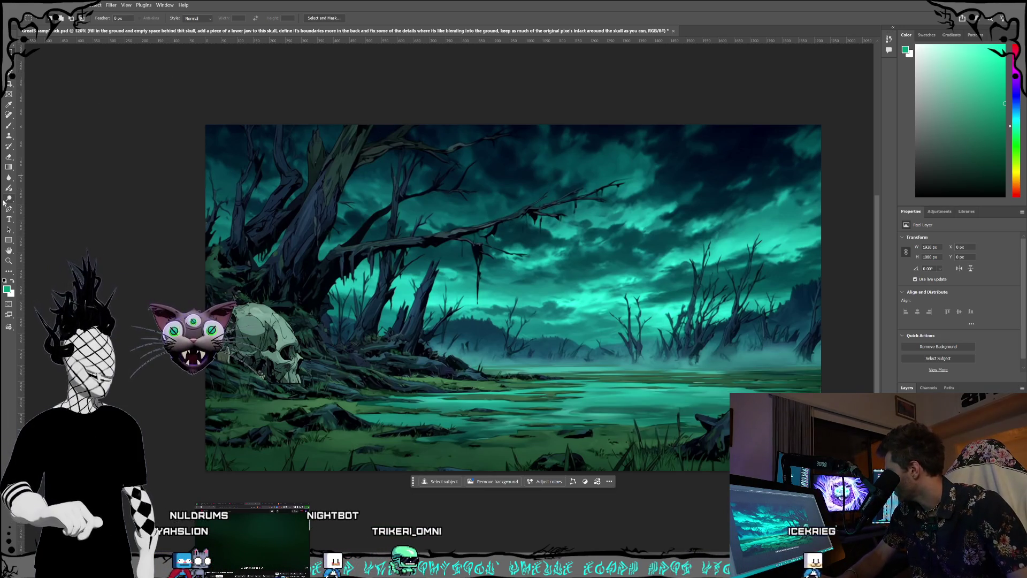
key("ctrl+a")
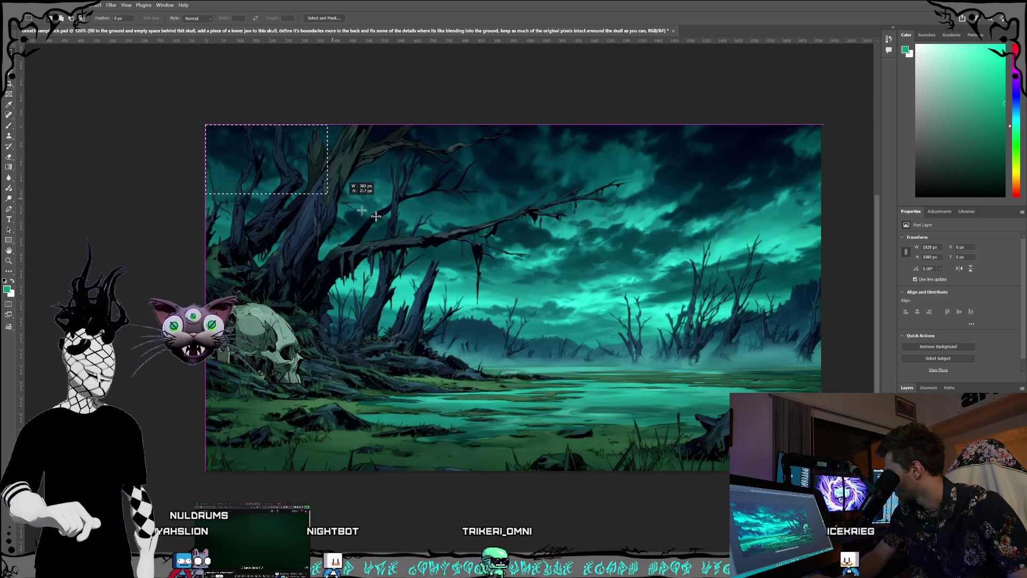
key("ctrl+d")
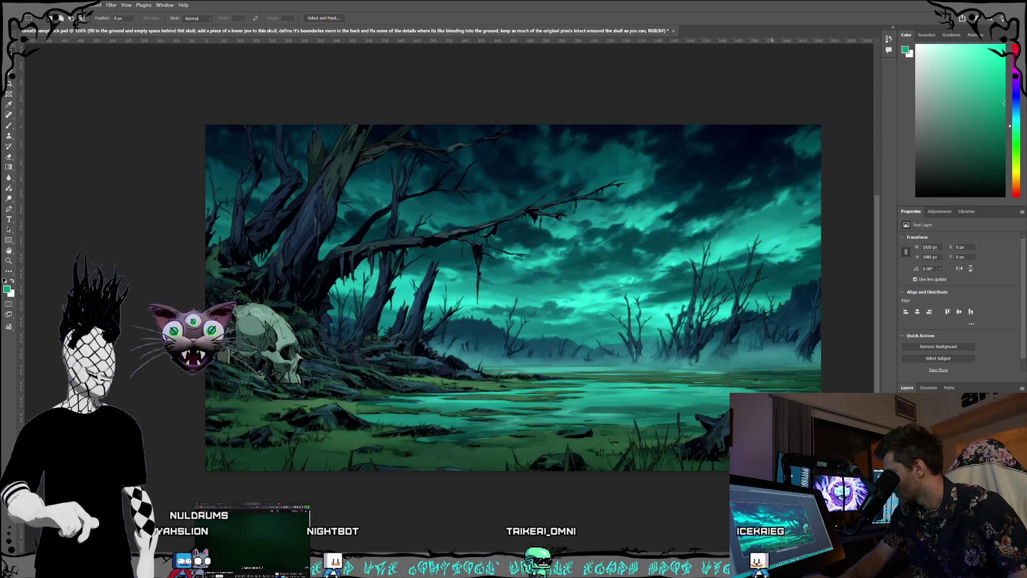
left_click_drag(299, 398, 243, 296)
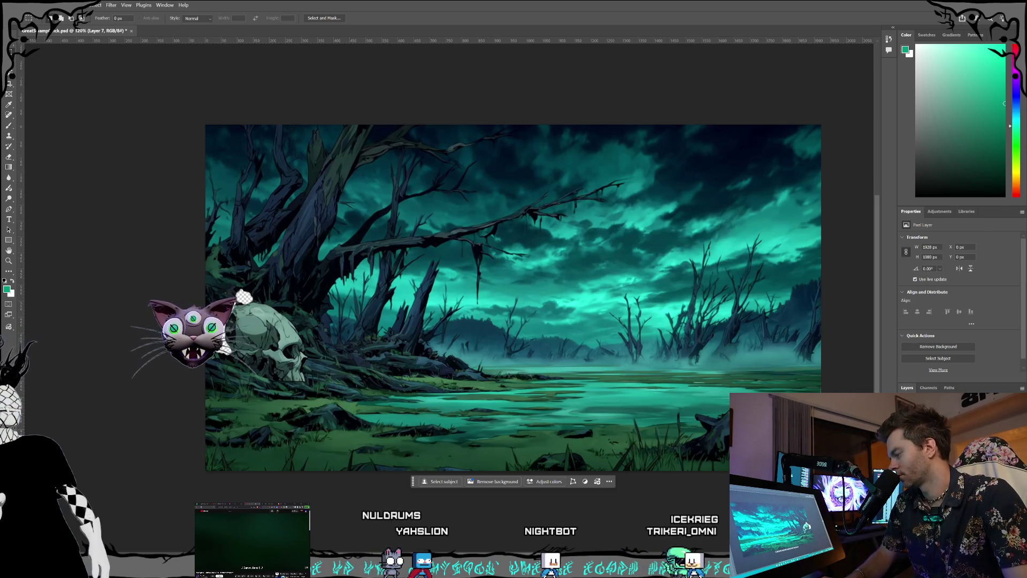
Step: On the castle layer, lasso the lower-left skull pile and prompt to fix the skulls, leaving everything else intact
key("ctrl+comma")
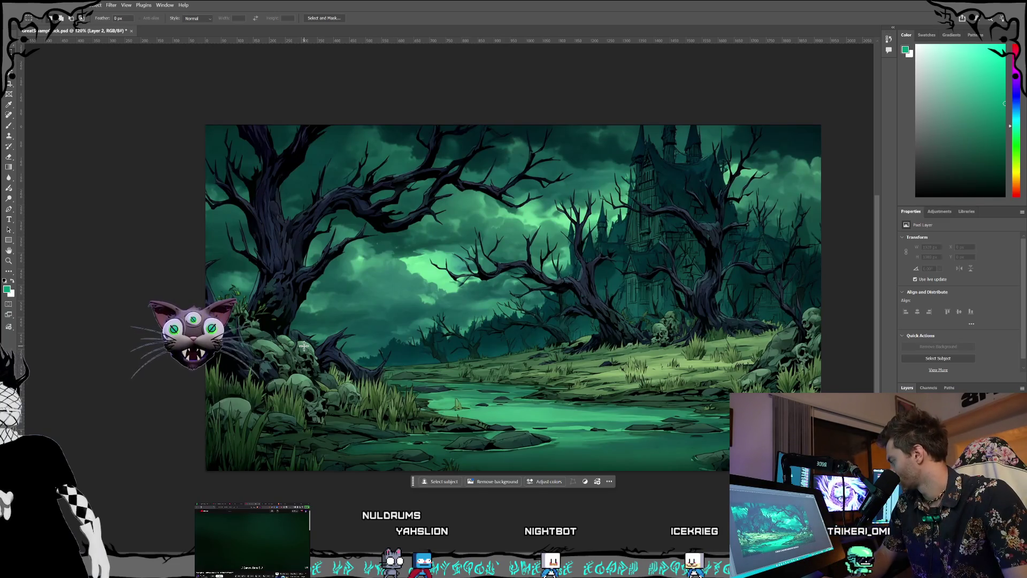
key("l")
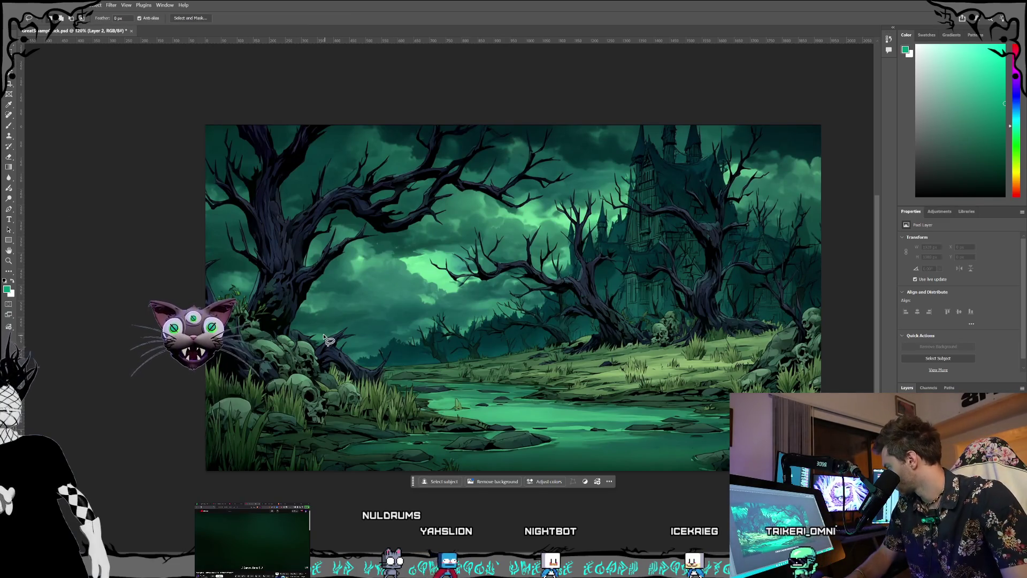
mouse_move(332, 356)
left_mouse_down()
mouse_move(299, 326)
mouse_move(251, 315)
mouse_move(230, 334)
mouse_move(211, 420)
mouse_move(224, 444)
mouse_move(341, 448)
mouse_move(366, 434)
mouse_move(372, 396)
mouse_move(337, 358)
left_mouse_up()
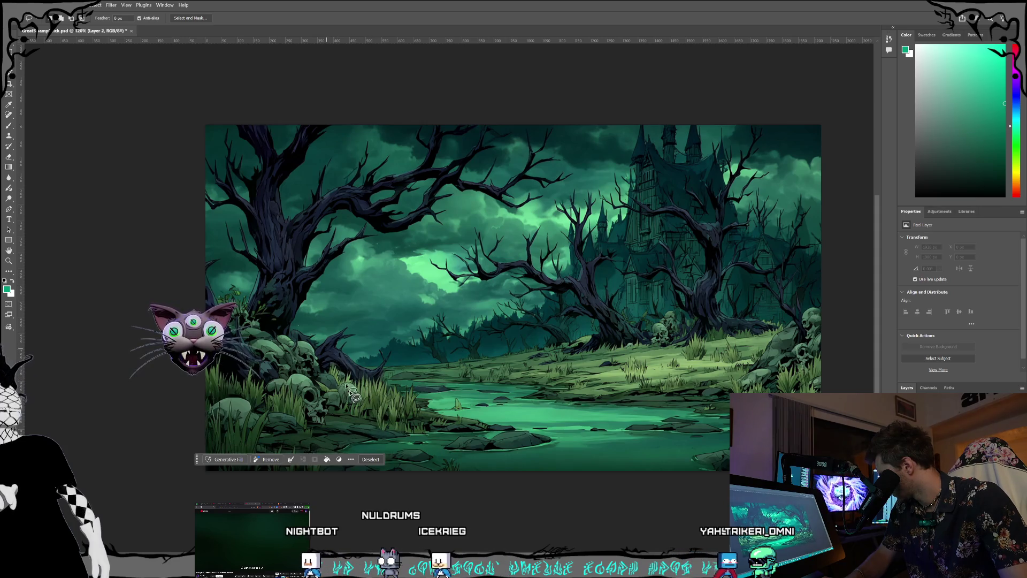
left_click(225, 459)
type("fix u")
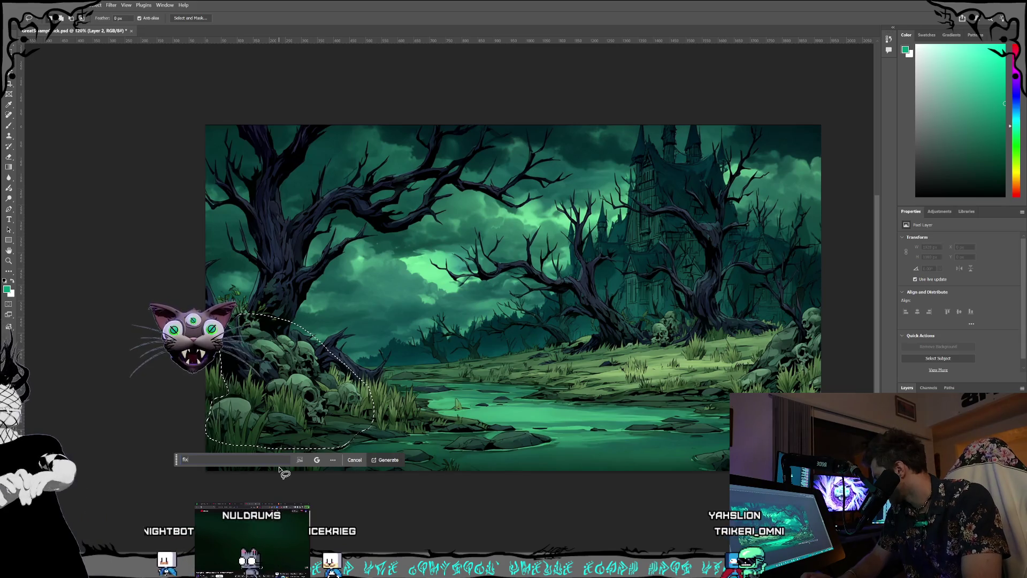
type("p the sku")
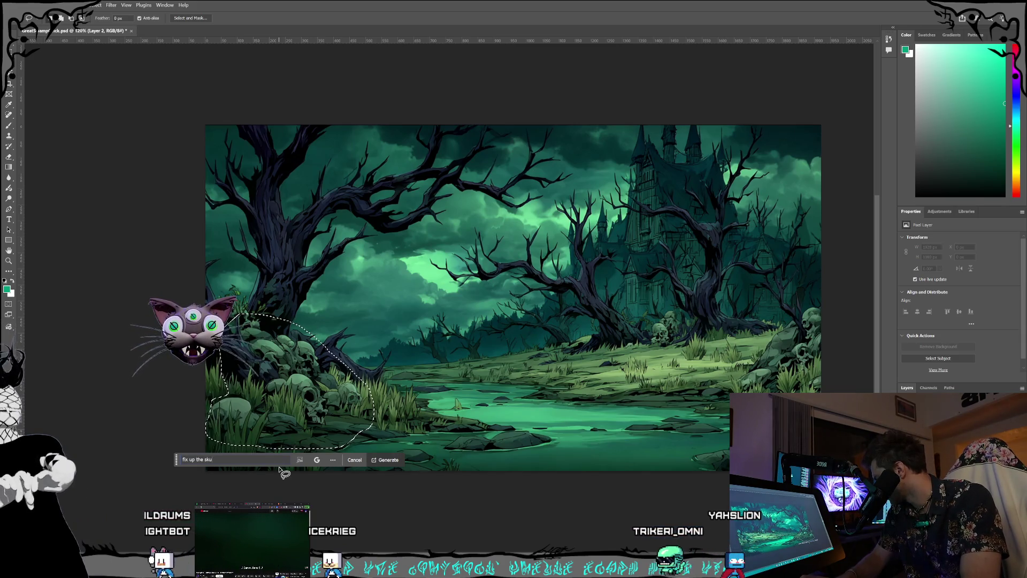
type("lls, leave")
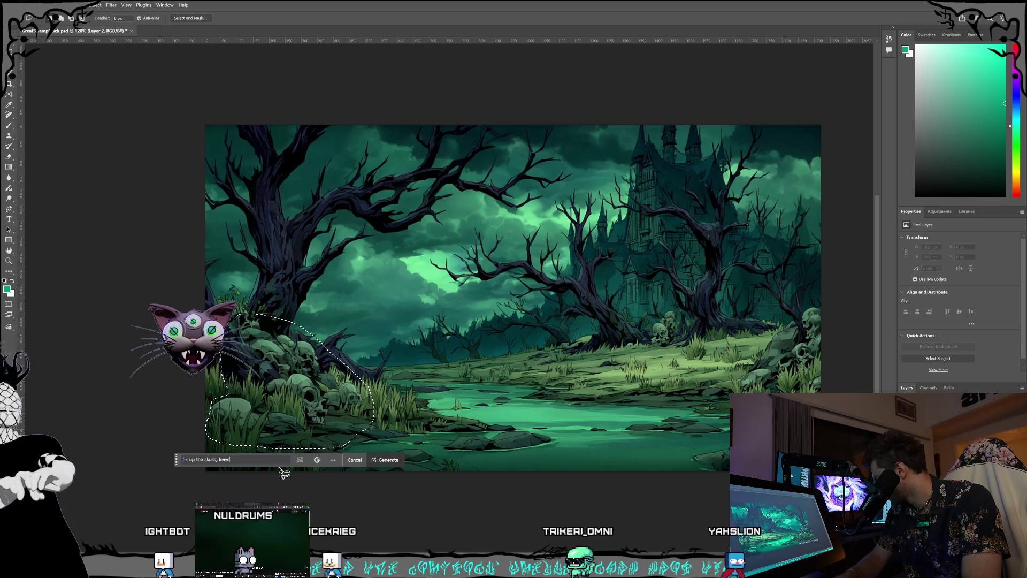
type(" everytrh")
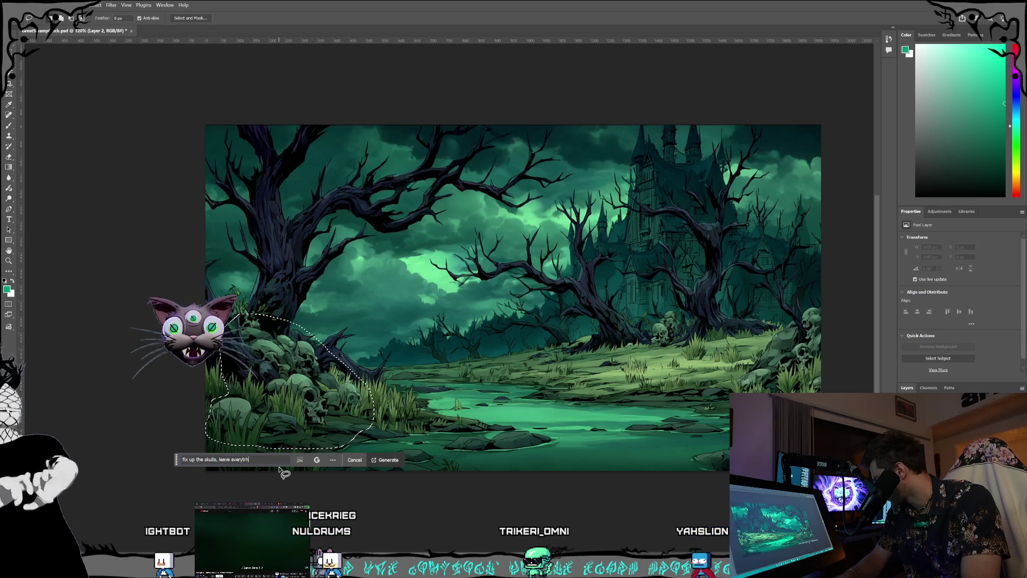
type("e in t")
key("BackSpace")
key("BackSpace")
key("BackSpace")
type("tact")
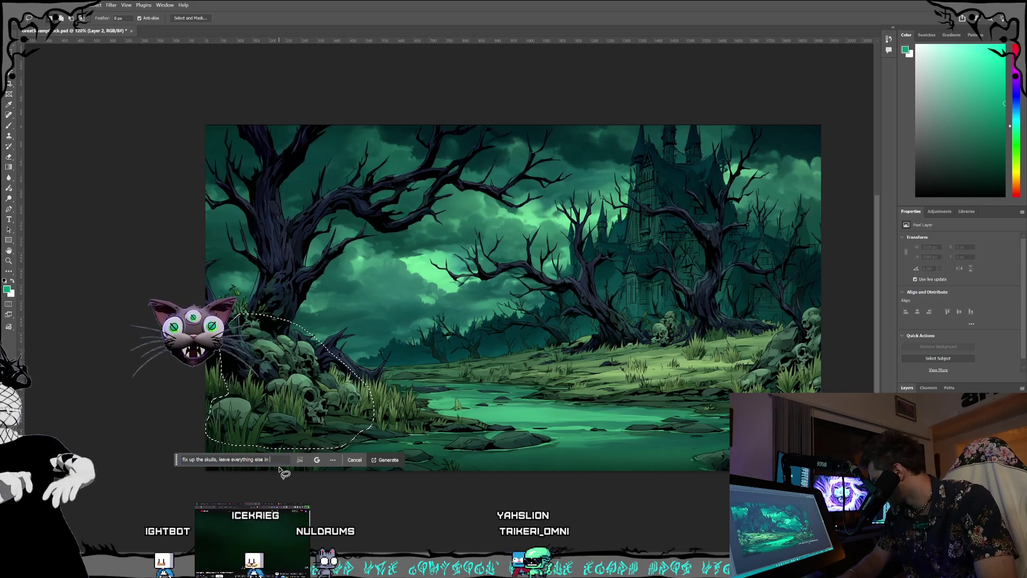
Step: Generate the skull fix, then lasso the small skulls by the right-hand trees
left_click(315, 461)
left_click(388, 459)
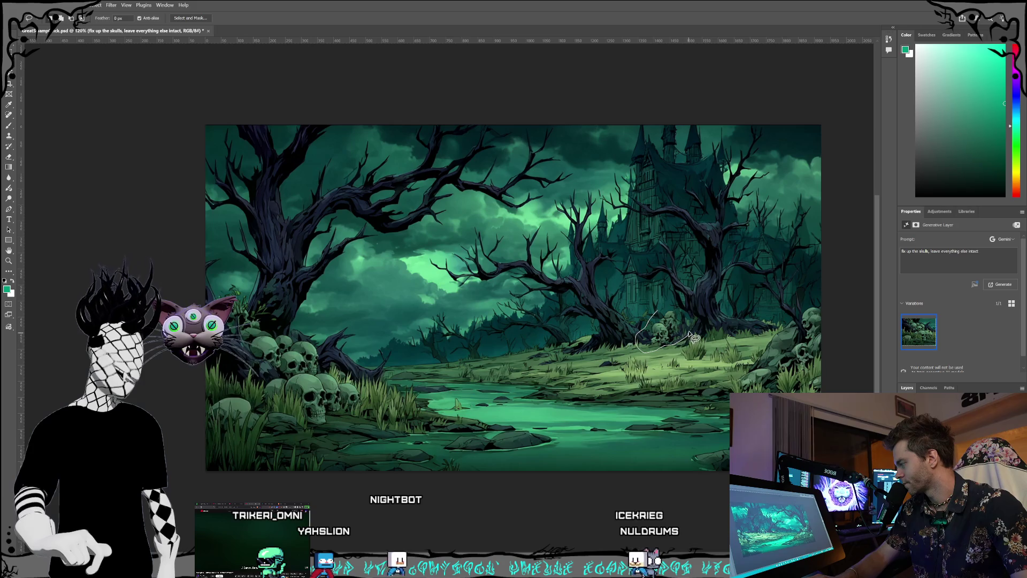
left_click_drag(659, 314, 660, 317)
Step: Abandon a first fill prompt and step back through the layer history to the earlier skull-fix layer
left_click(597, 366)
type("fix thes")
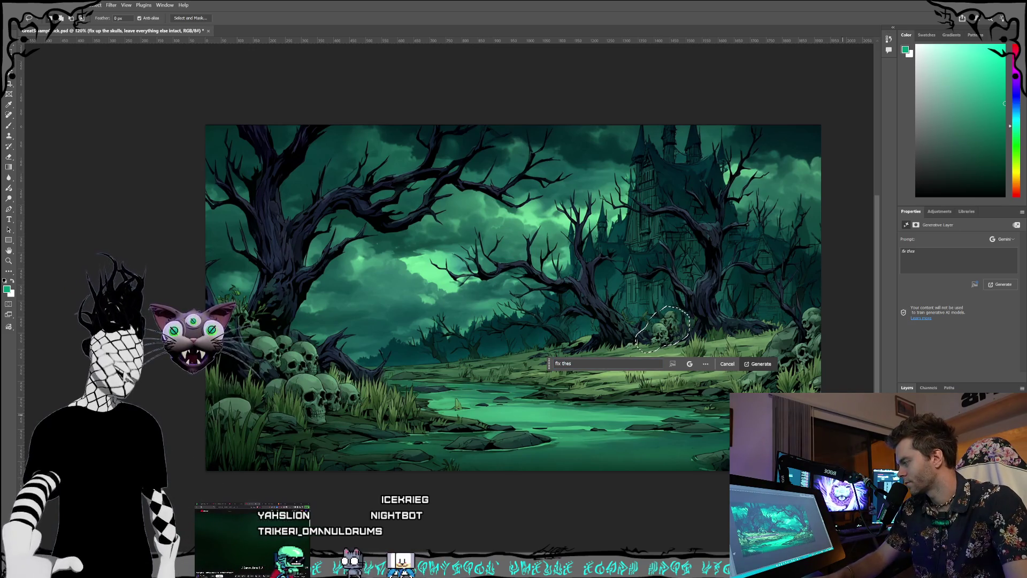
key("Escape")
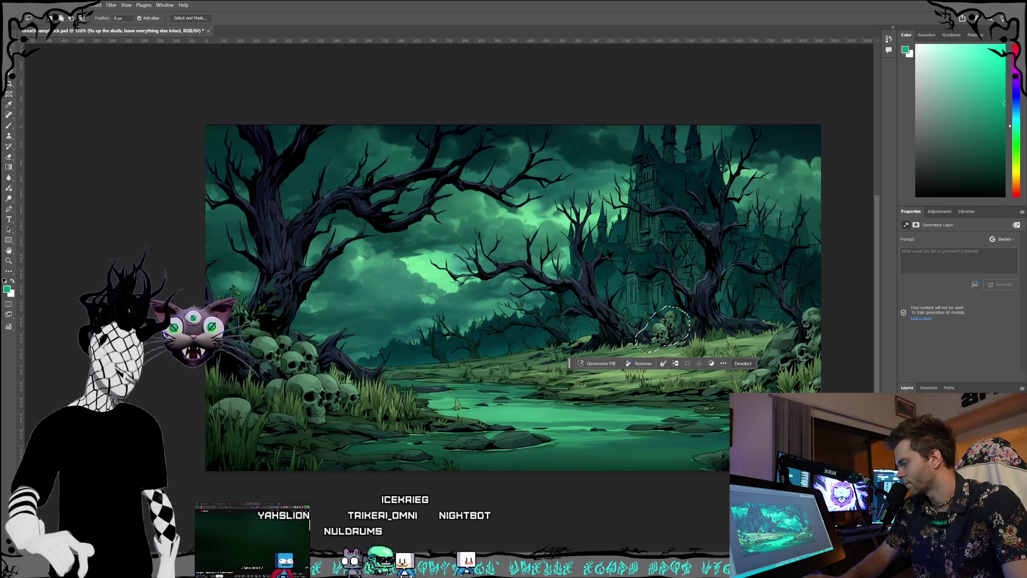
key("ctrl+z")
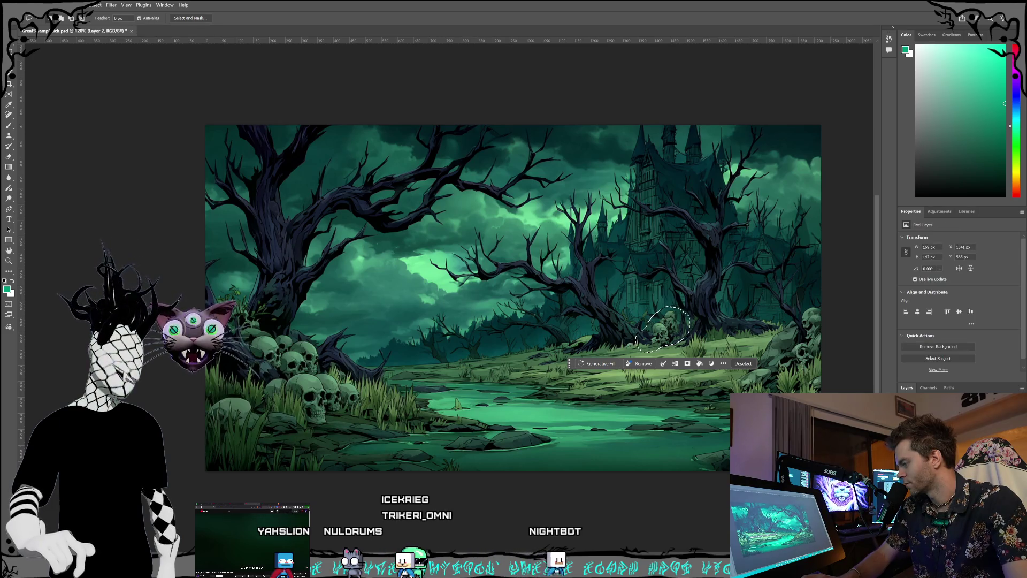
key("ctrl+z")
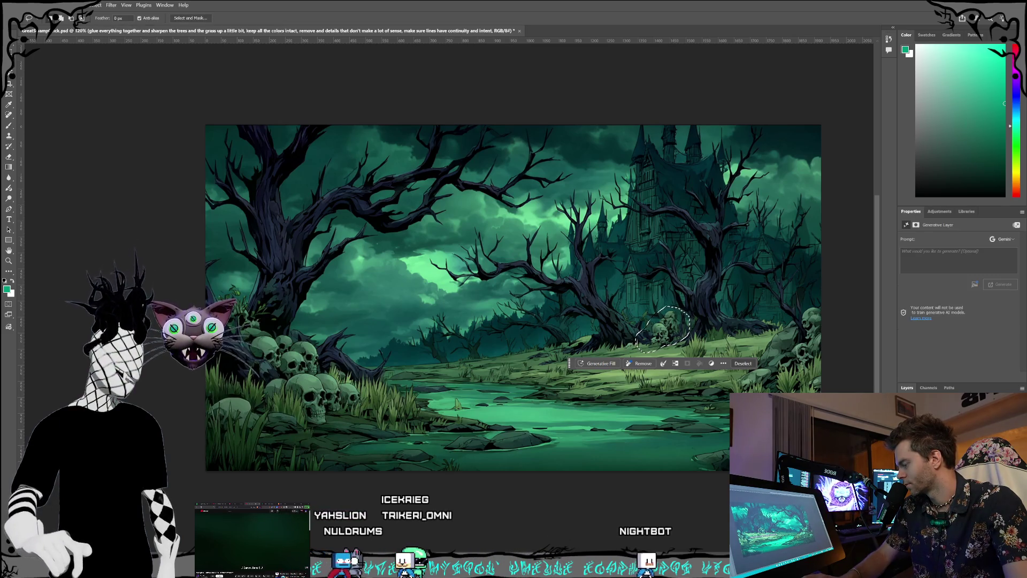
key("ctrl+z")
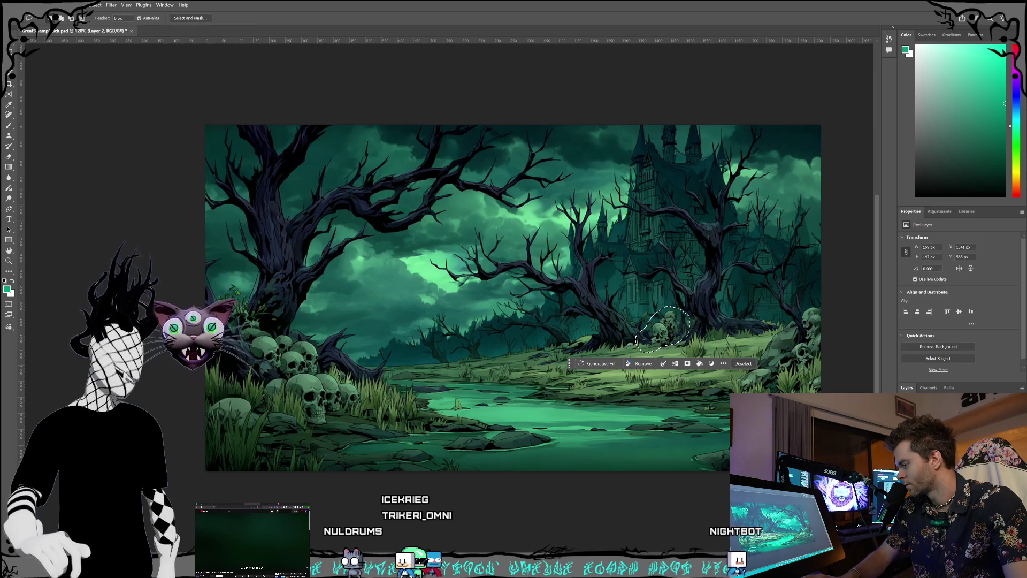
key("ctrl+z")
key("ctrl+z")
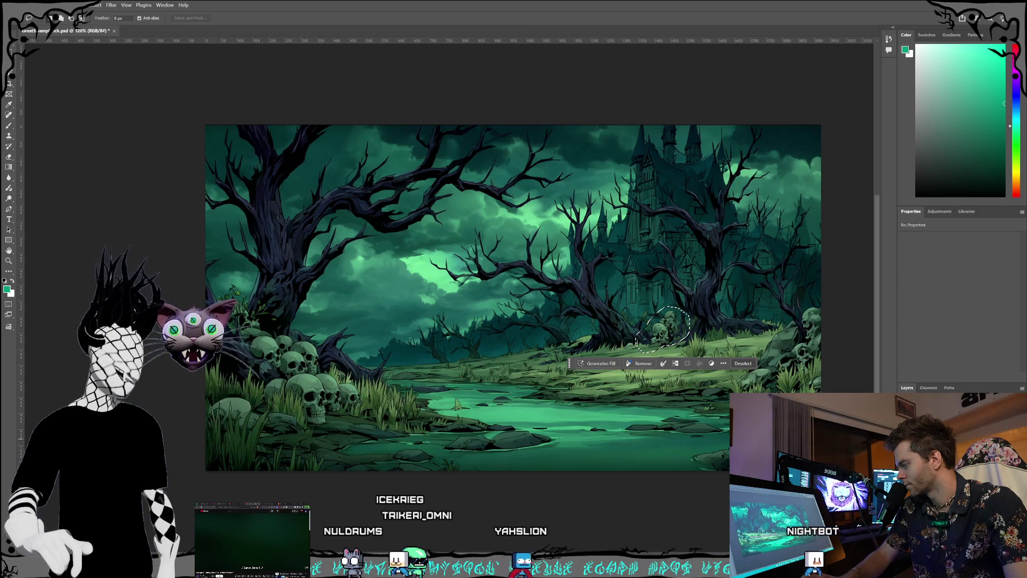
key("ctrl+z")
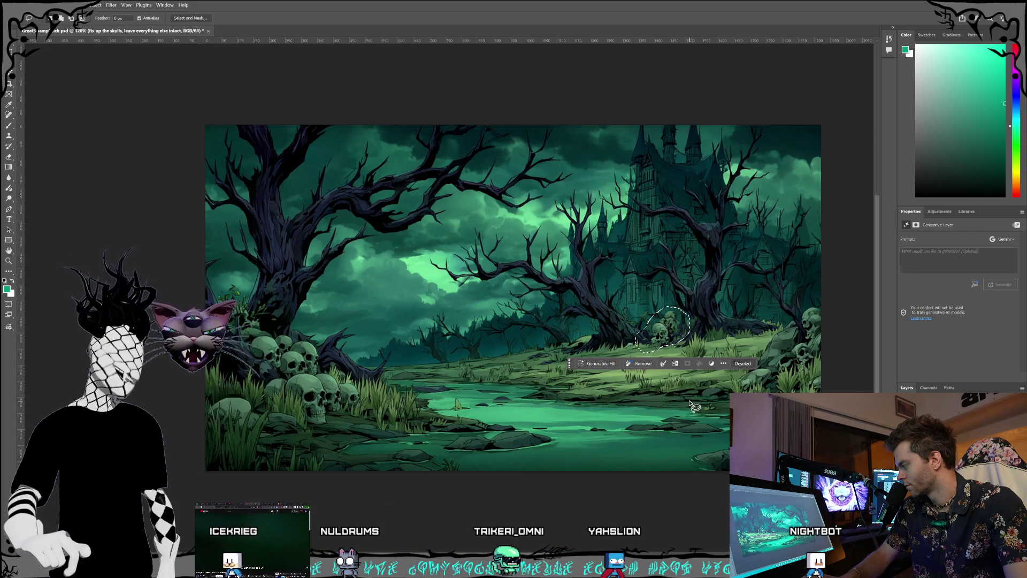
Step: Generate 'fix these two skulls, leave everything surrounding them intact', then undo the result
left_click(599, 366)
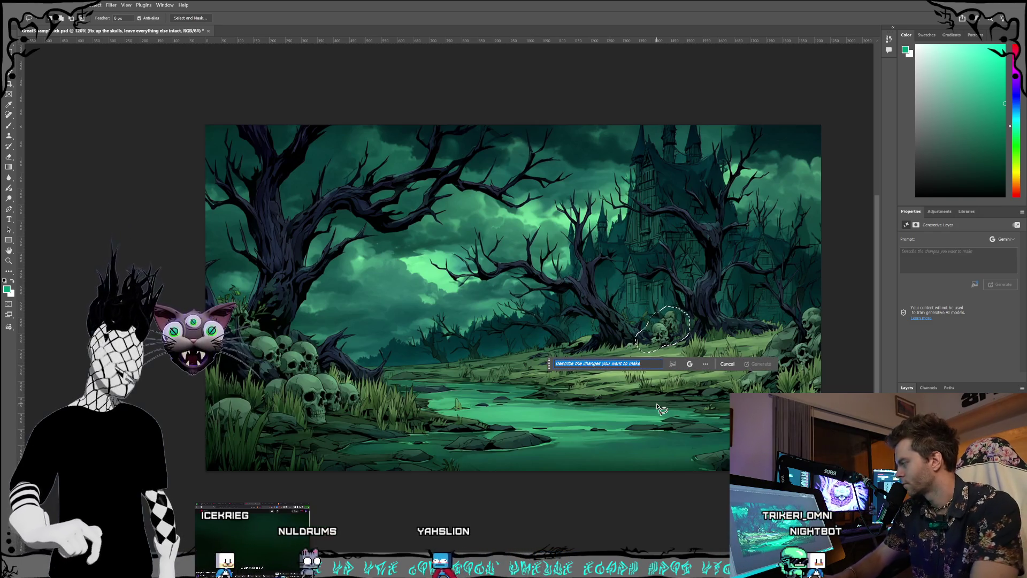
type("fix these two skulls, leave eve")
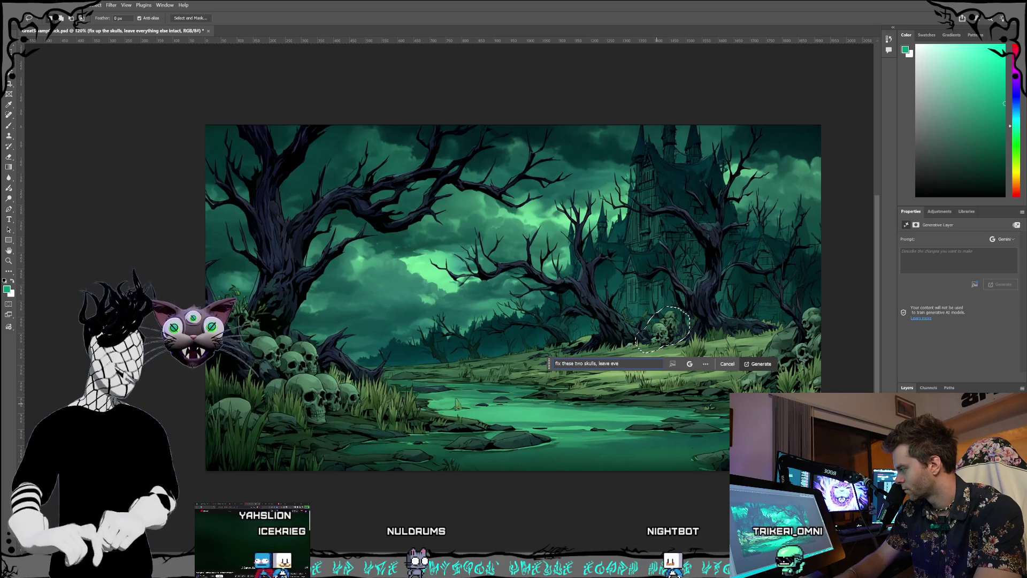
type("rything surrounding them inta")
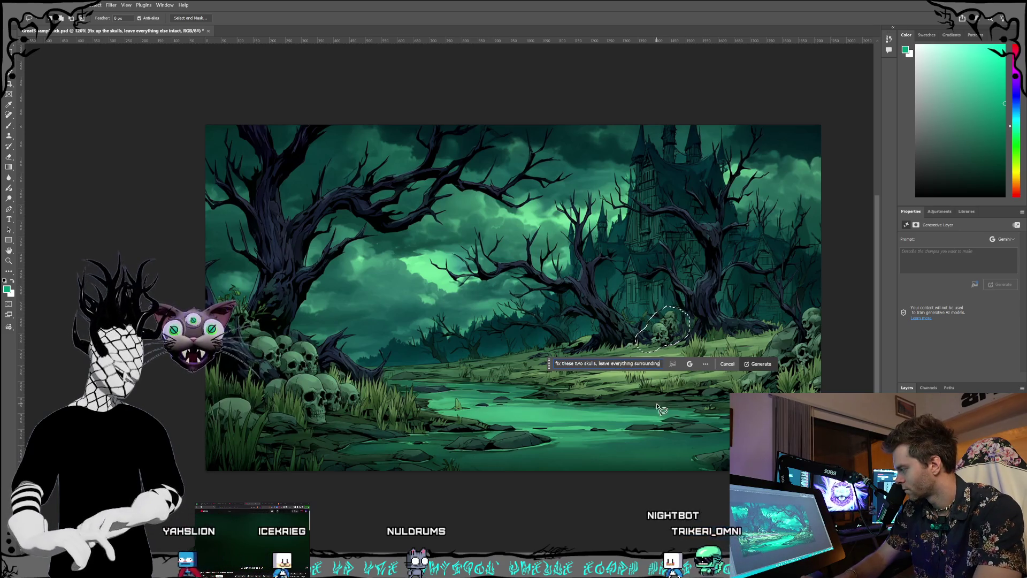
type("ct")
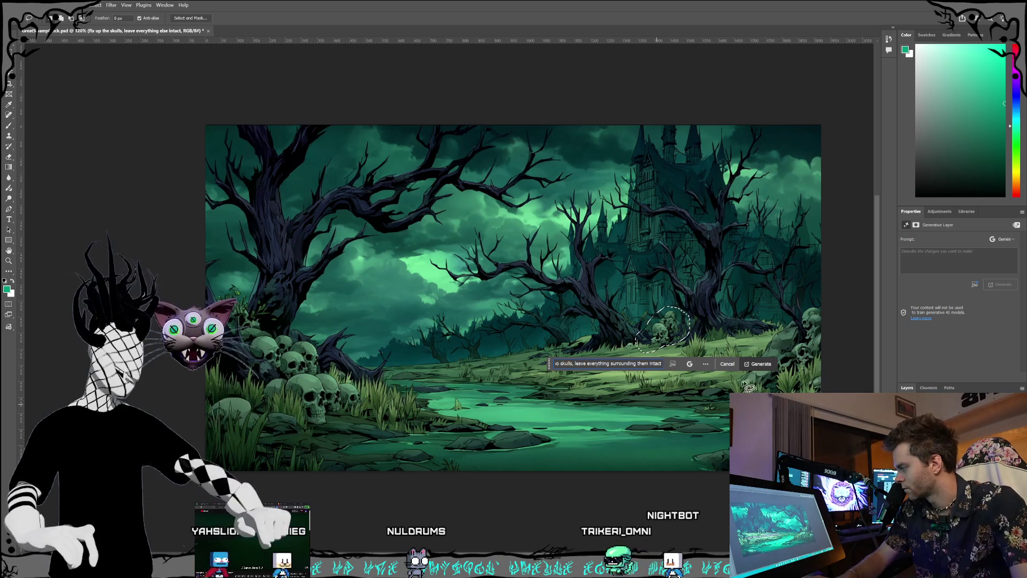
left_click(757, 363)
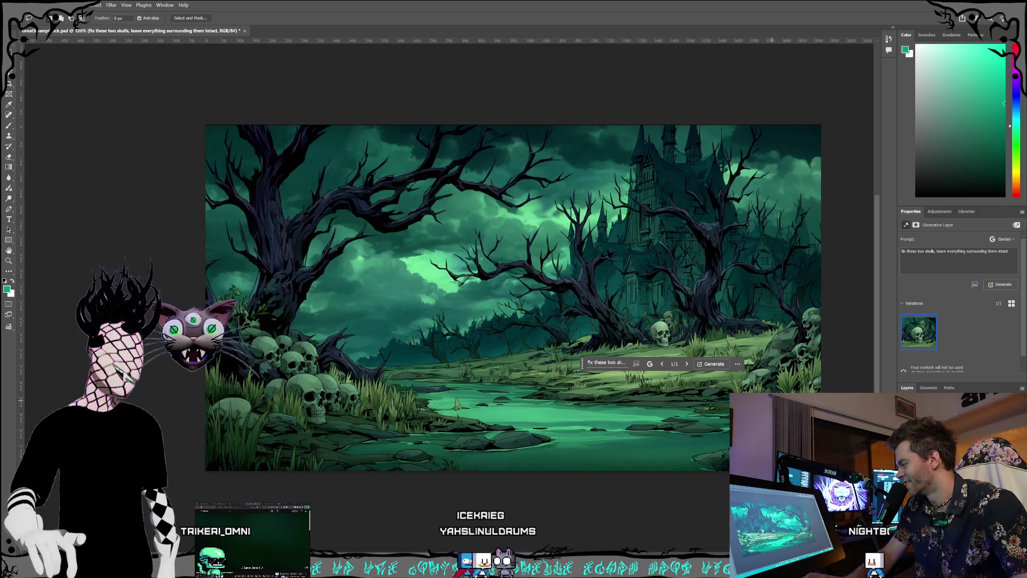
key("ctrl+z")
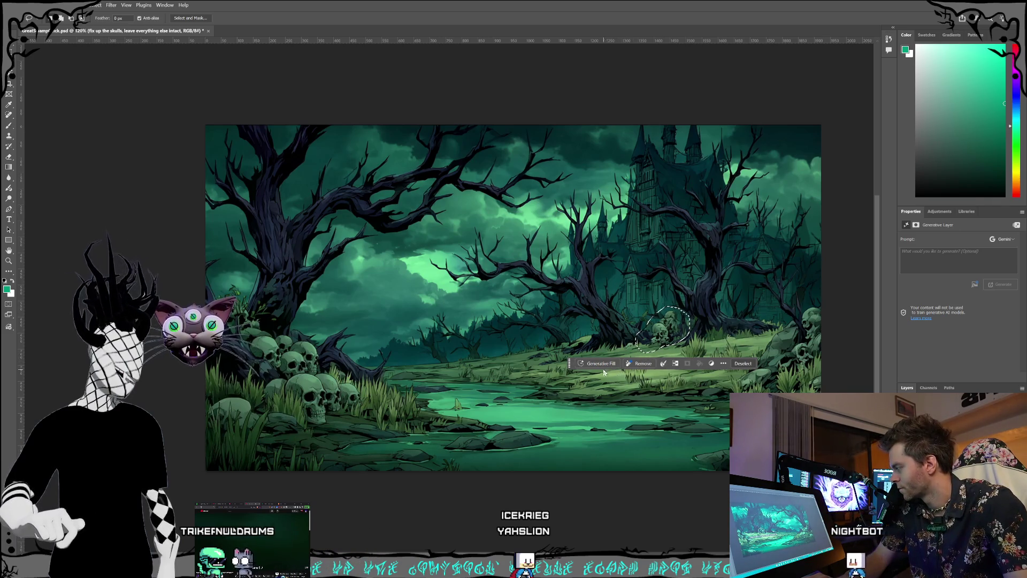
Step: Lasso the right edge and submit a fill prompt for a skull against a rock
mouse_move(802, 309)
left_mouse_down()
mouse_move(780, 377)
mouse_move(829, 337)
mouse_move(815, 297)
left_mouse_up()
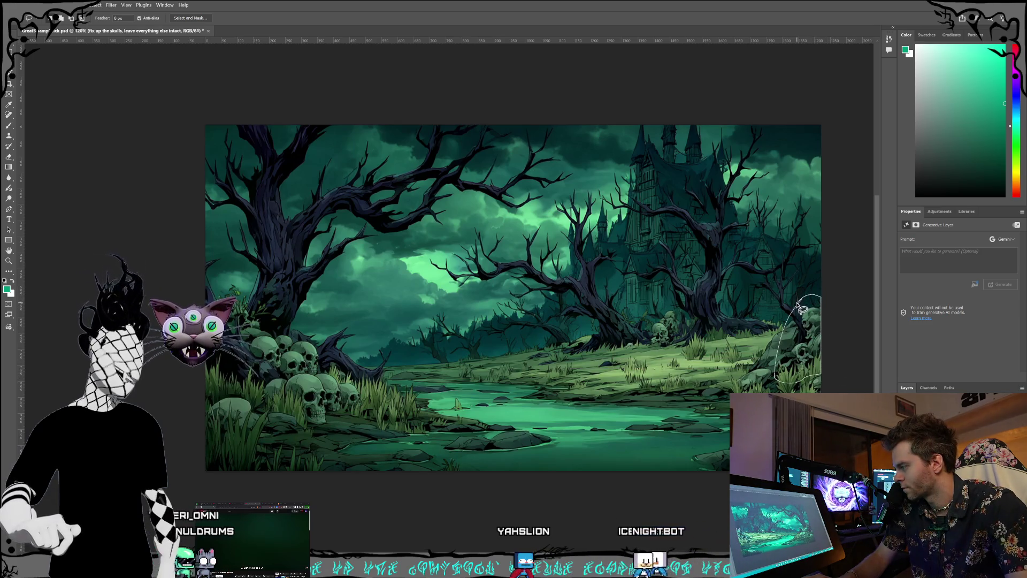
left_click(719, 396)
type("there's supposed to be 1 skull sitting up")
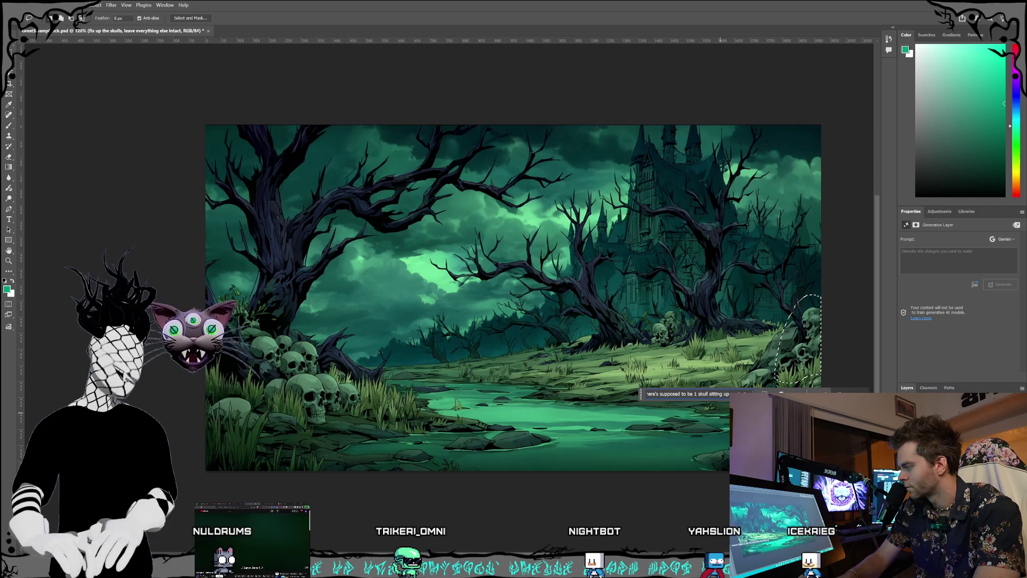
type("inst a roc")
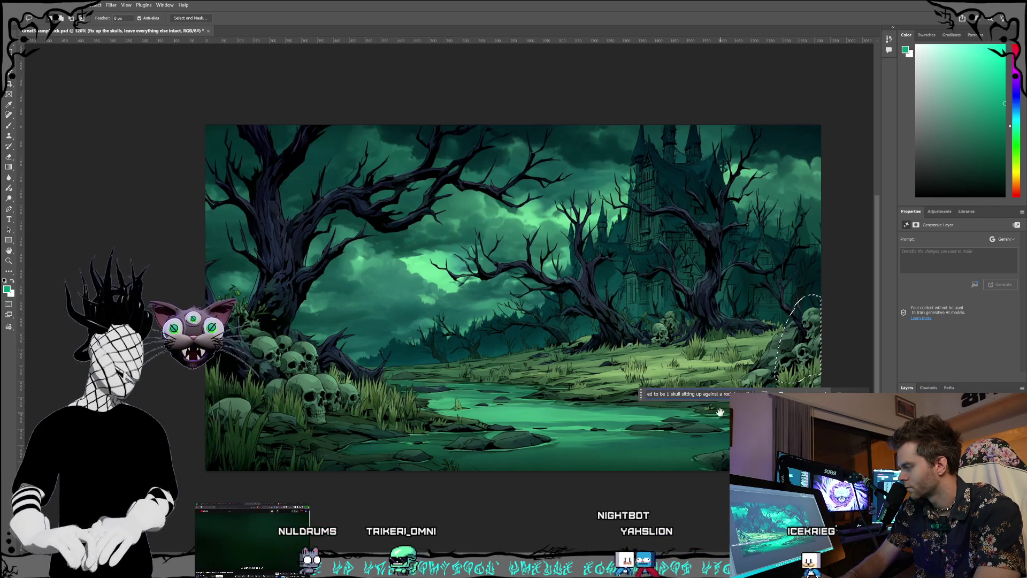
type("k here, fix it to lo")
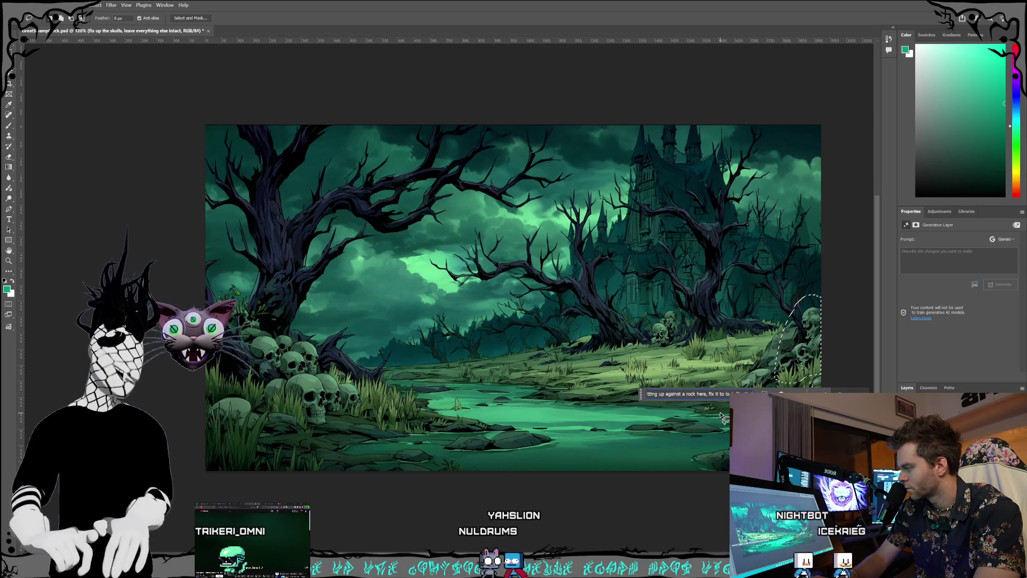
type(" ok lik")
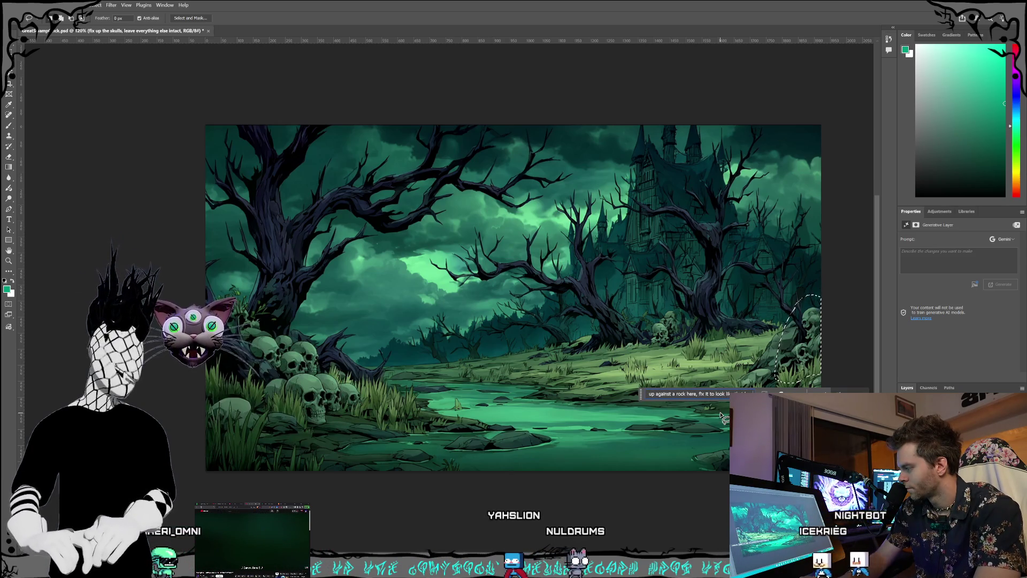
type(" that leave the")
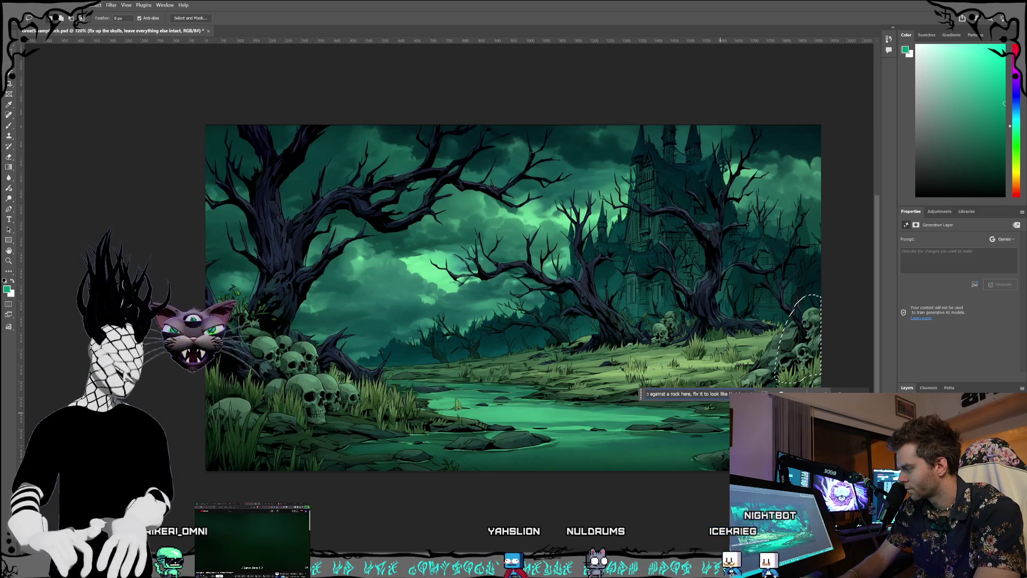
type(" out")
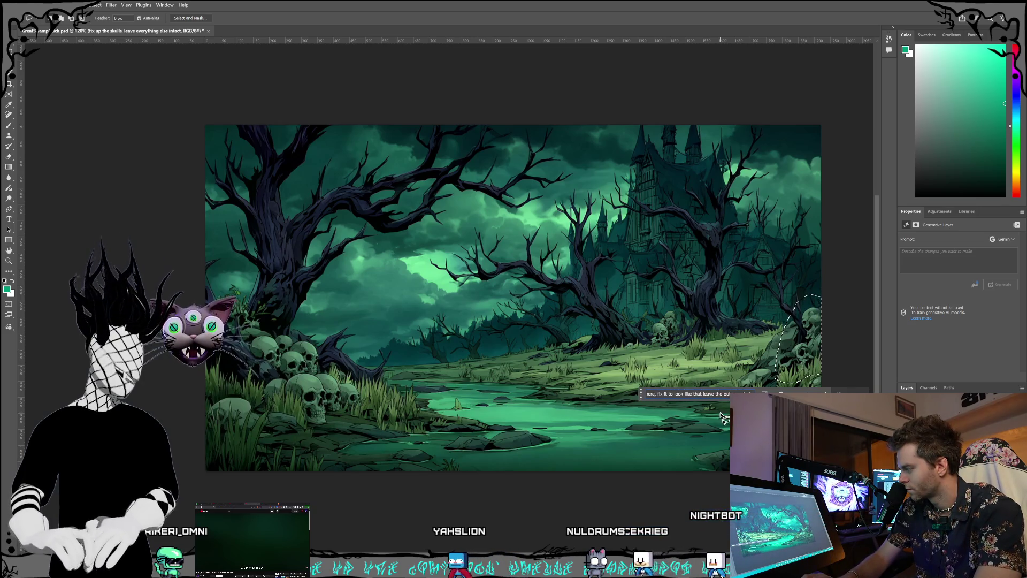
type("mos")
type("ixels alone")
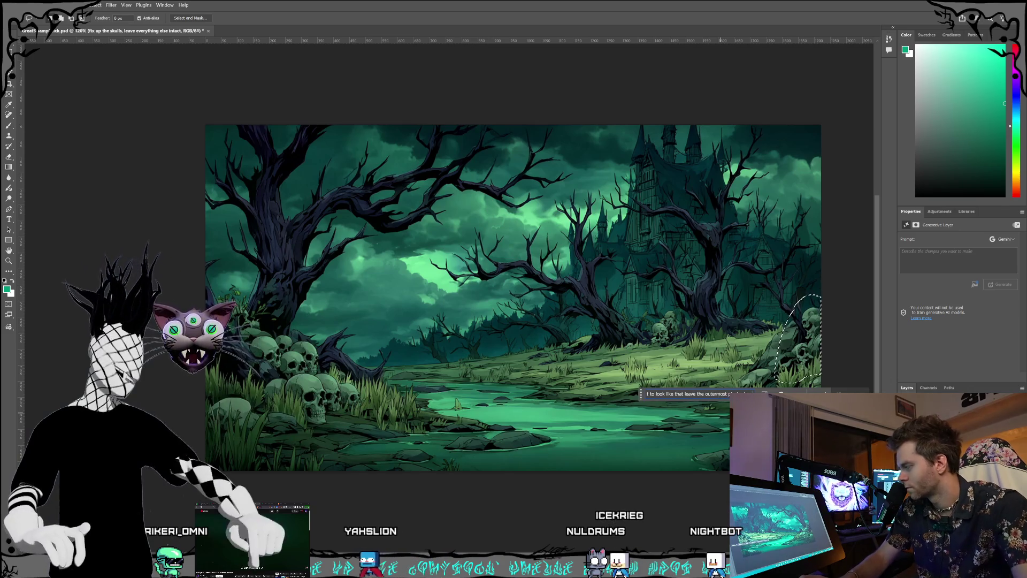
key("Return")
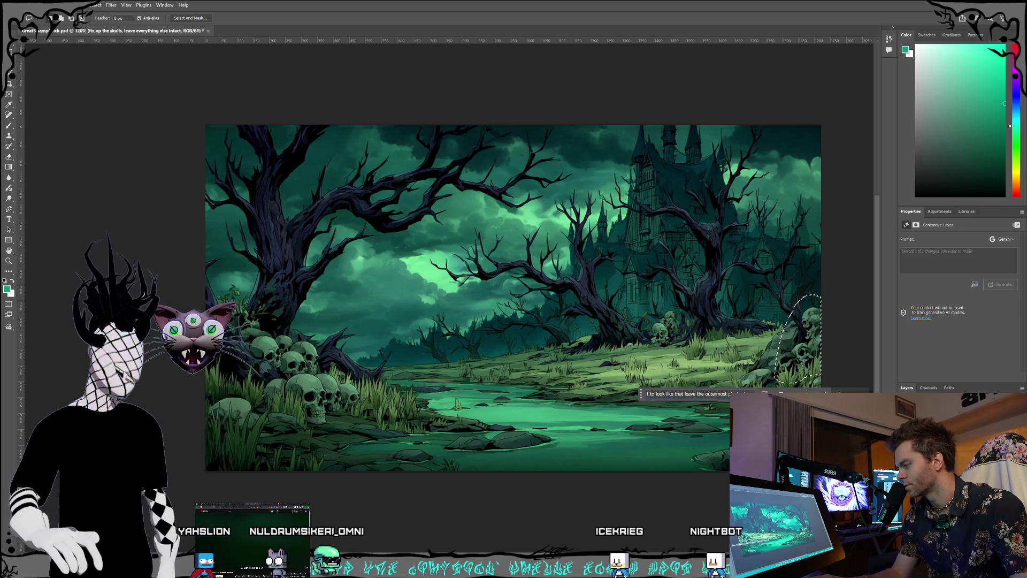
Step: Switch between Layer 2 and the skull-fix layer and select the end of the prompt text
key("alt+bracketleft")
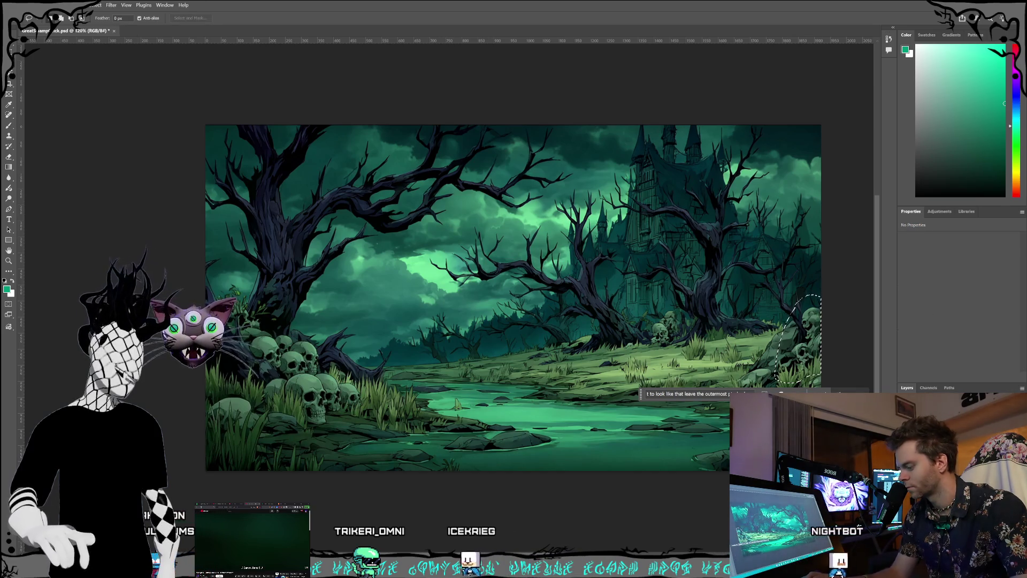
key("alt+bracketright")
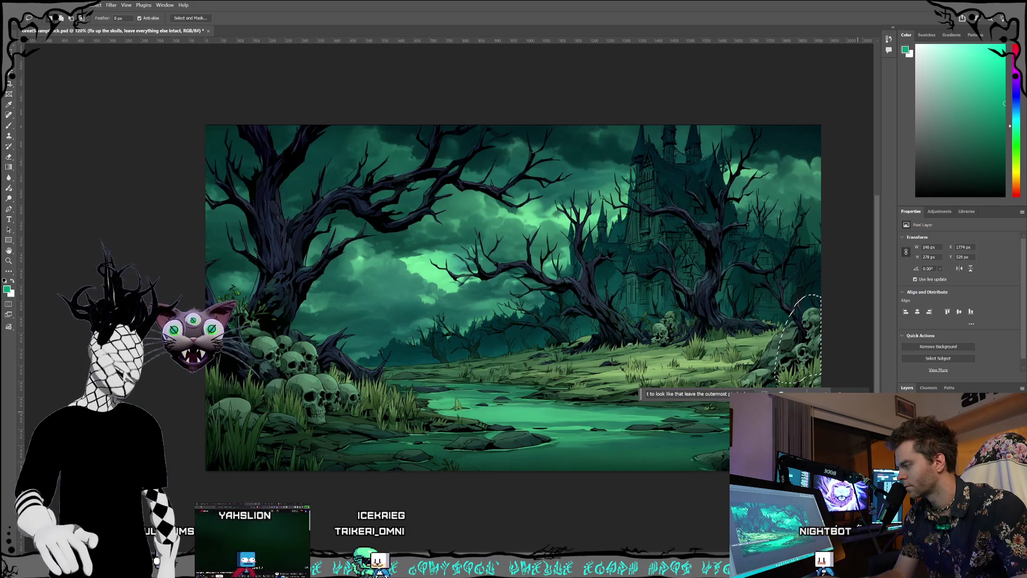
left_click_drag(727, 393, 753, 393)
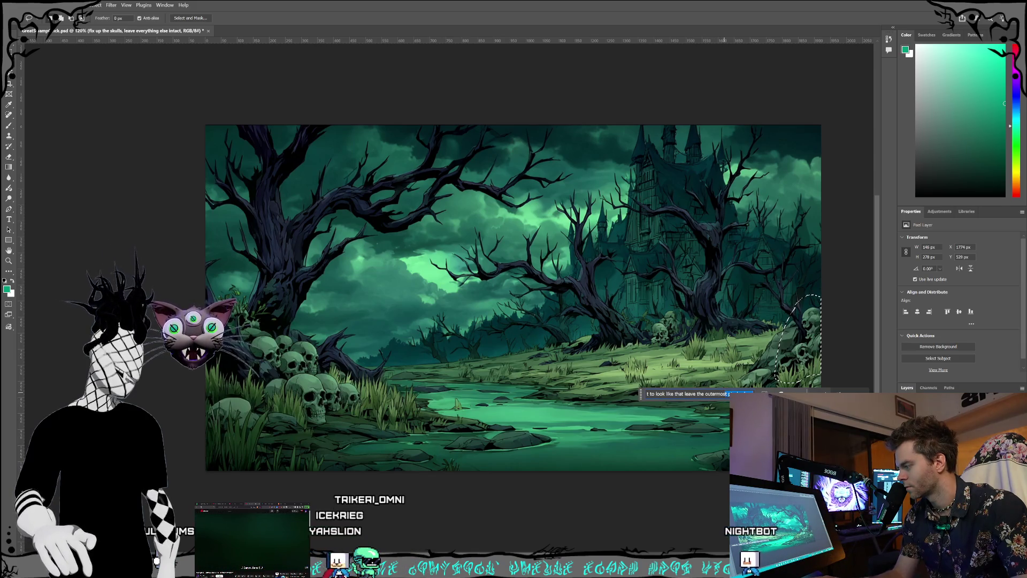
Step: Let the skull-against-a-rock fill finish, then make the skull-fix pixel layer active
left_click(889, 385)
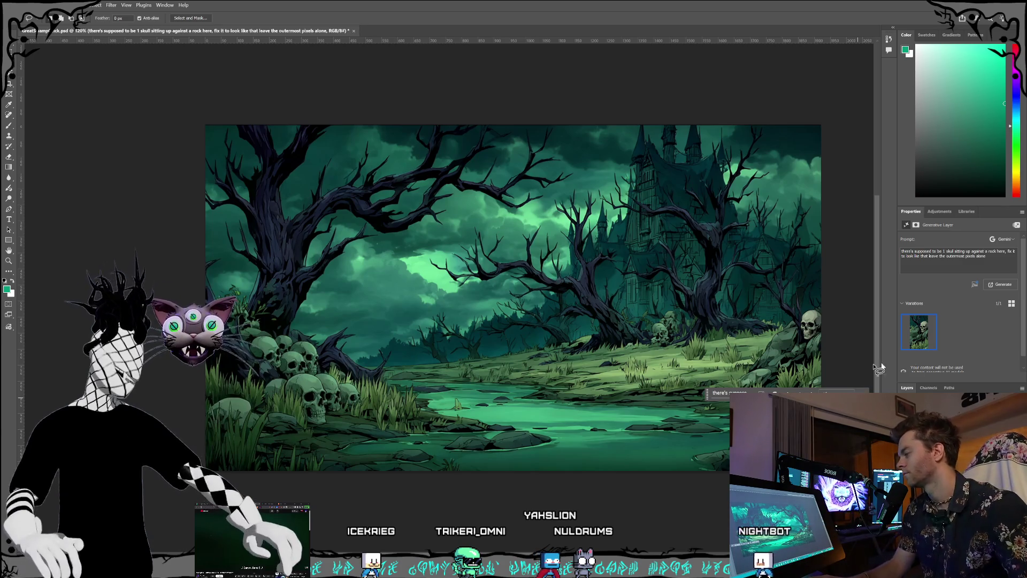
key("alt+bracketleft")
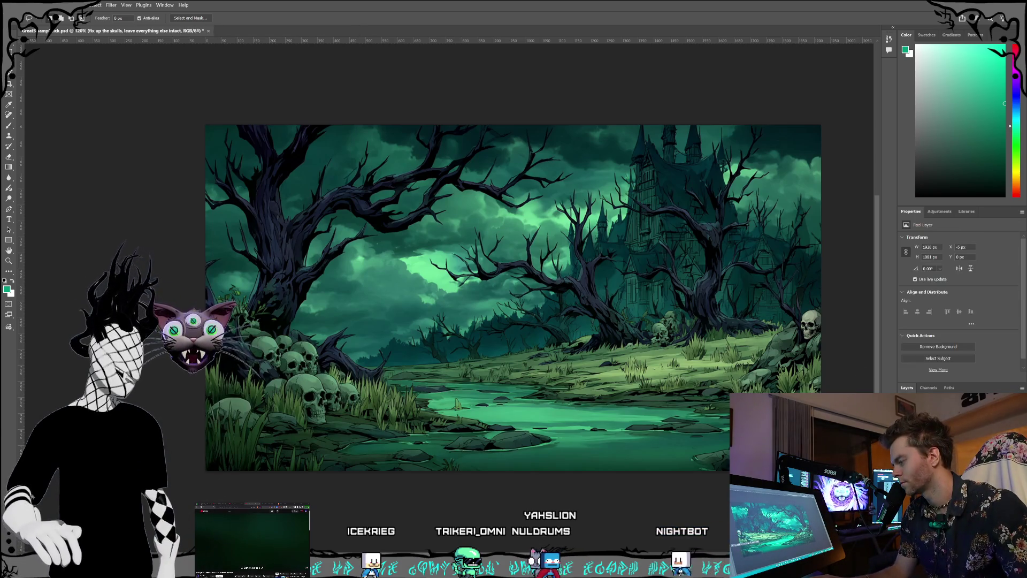
Step: Add 'make sure it matches the lighting and color tones of the rock' to the prompt and regenerate
key("alt+bracketleft")
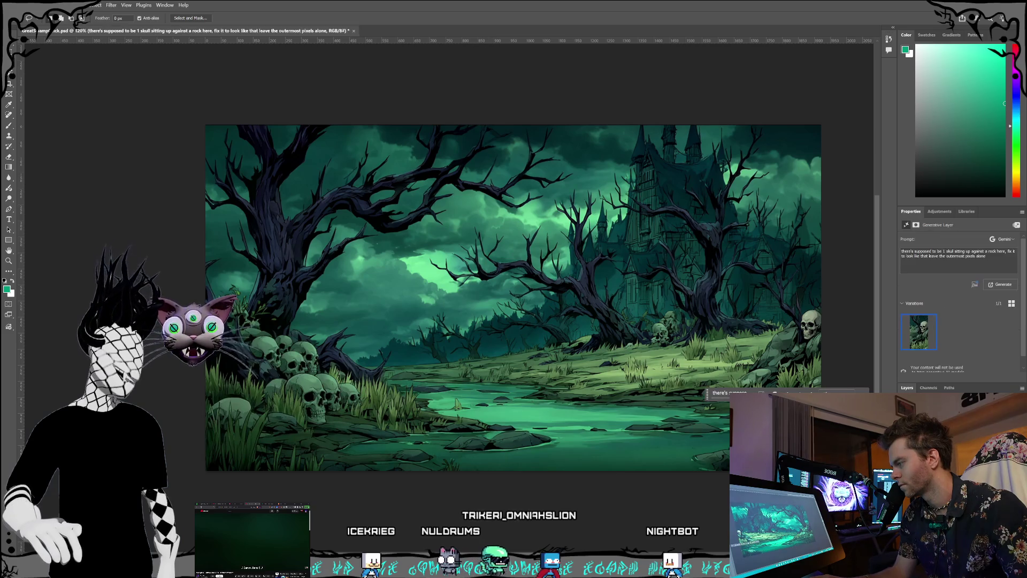
left_click(987, 256)
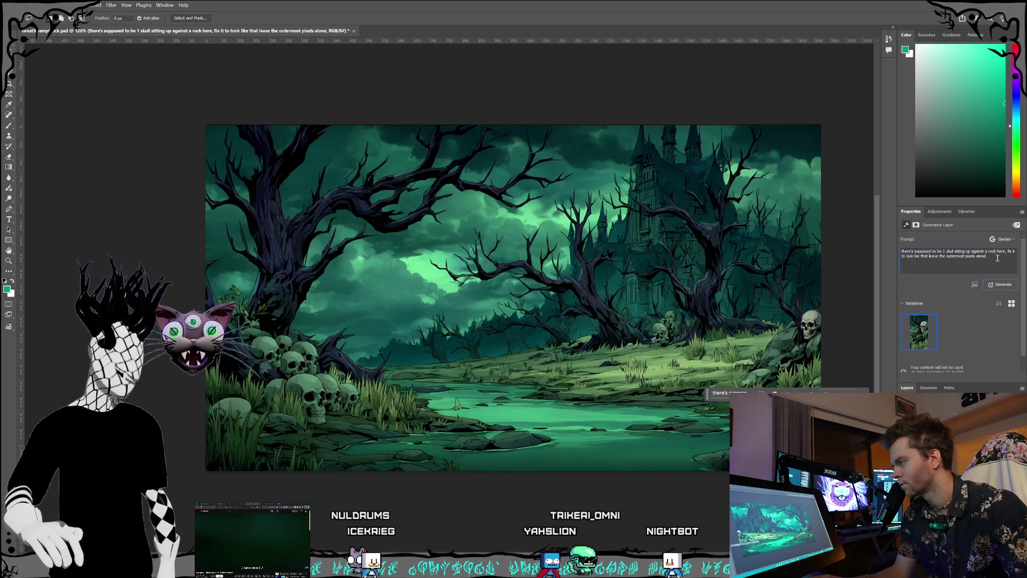
type(", make sure it ma")
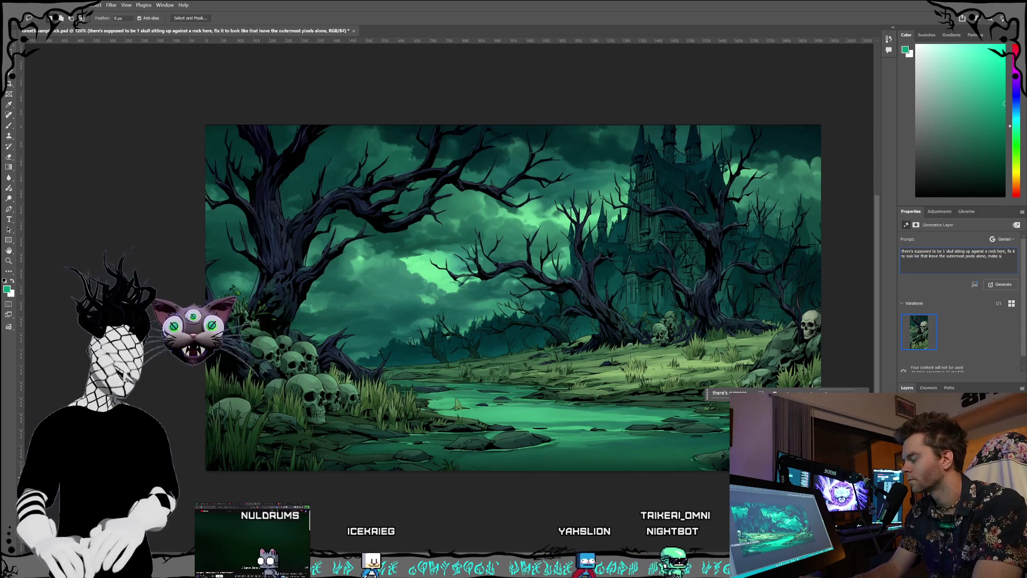
type("tches")
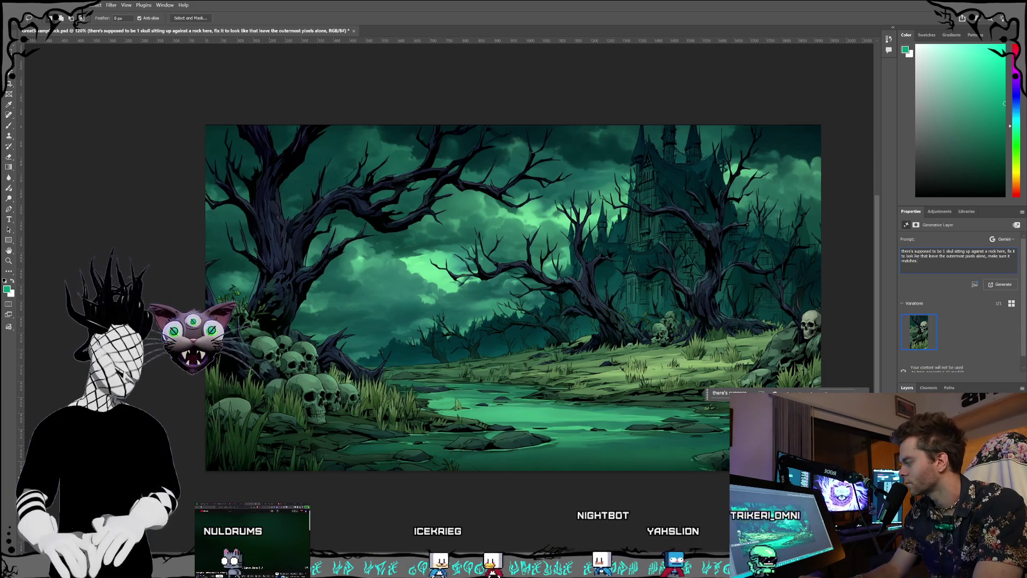
type(" the lighting and col")
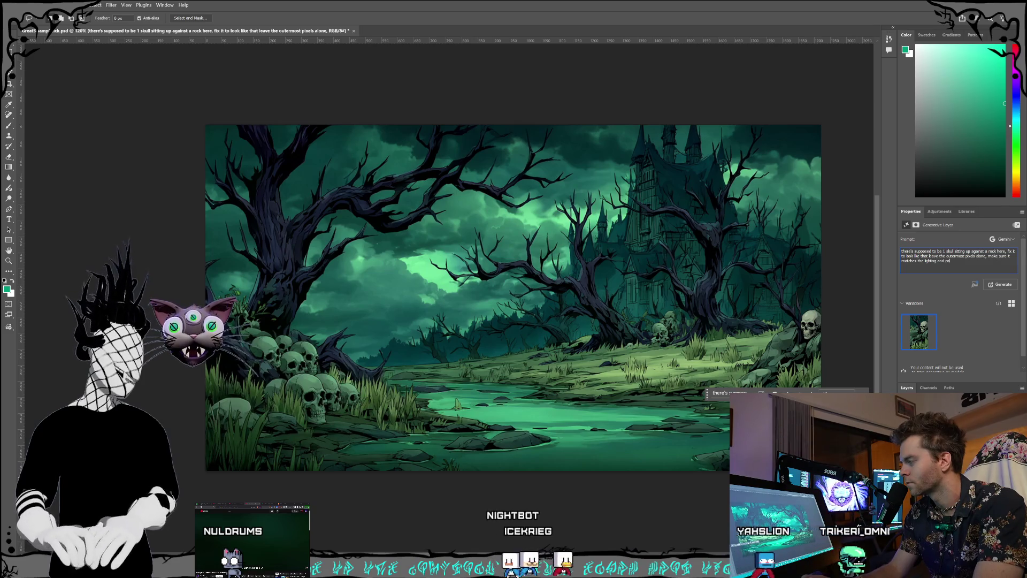
type("or tones of the")
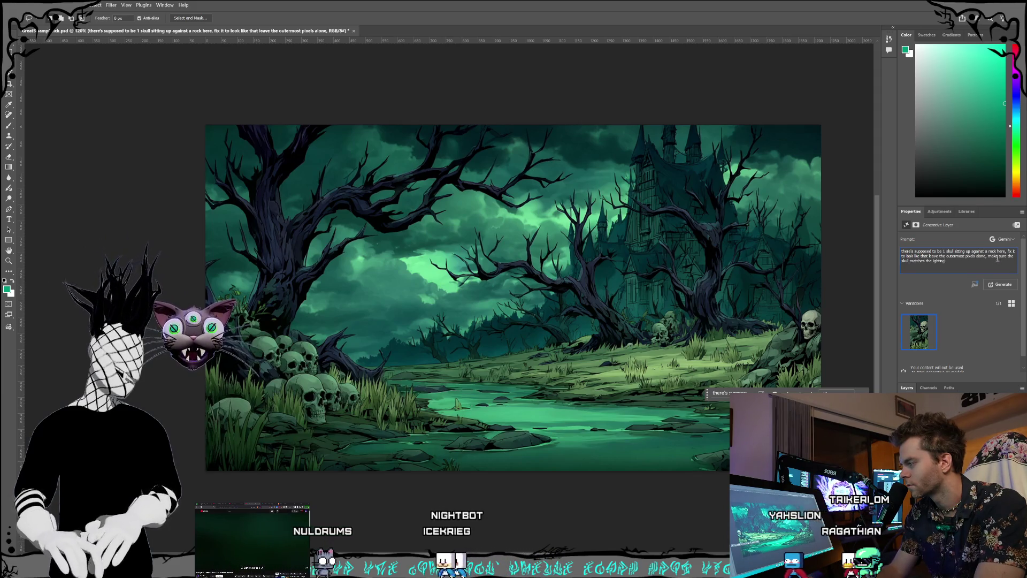
type("olor tones o")
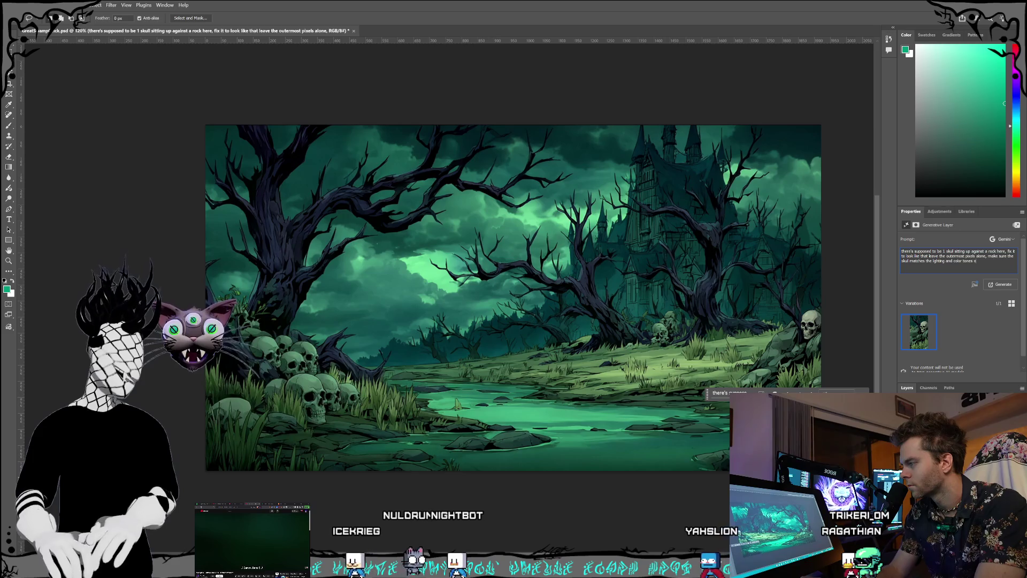
type("f the rock")
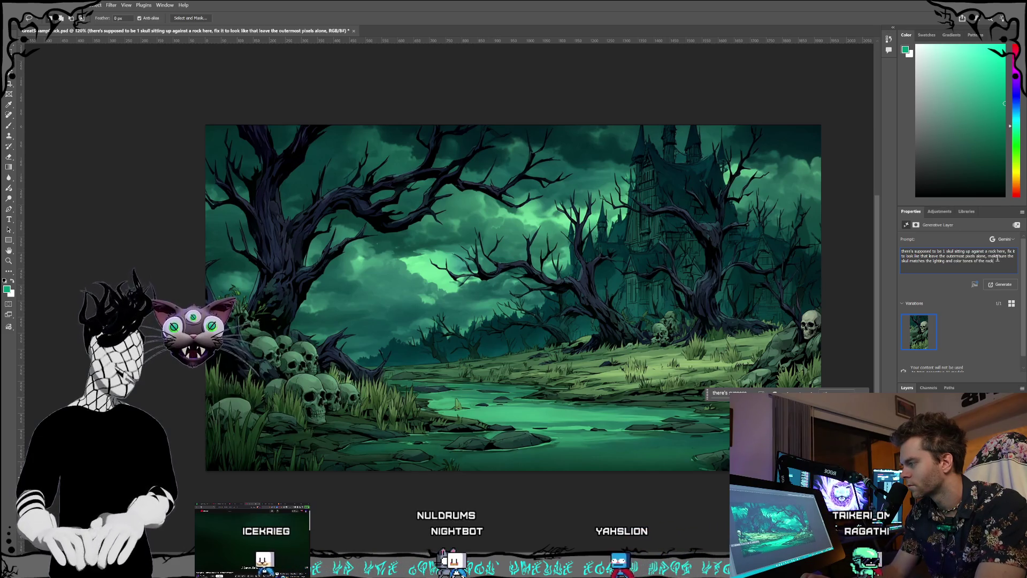
left_click(997, 285)
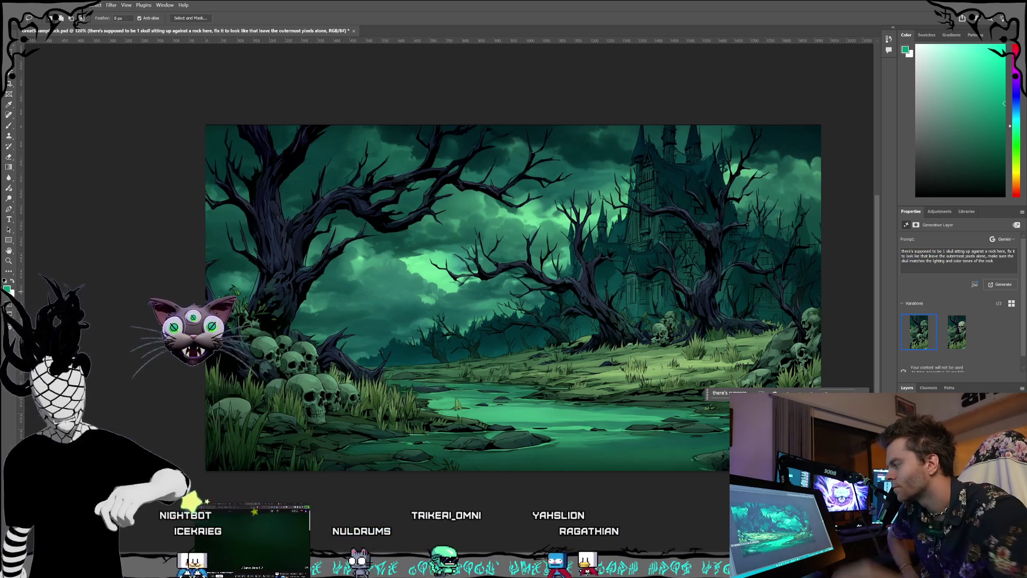
Step: Compare both skull variations and delete the new one, keeping the original
left_click(950, 333)
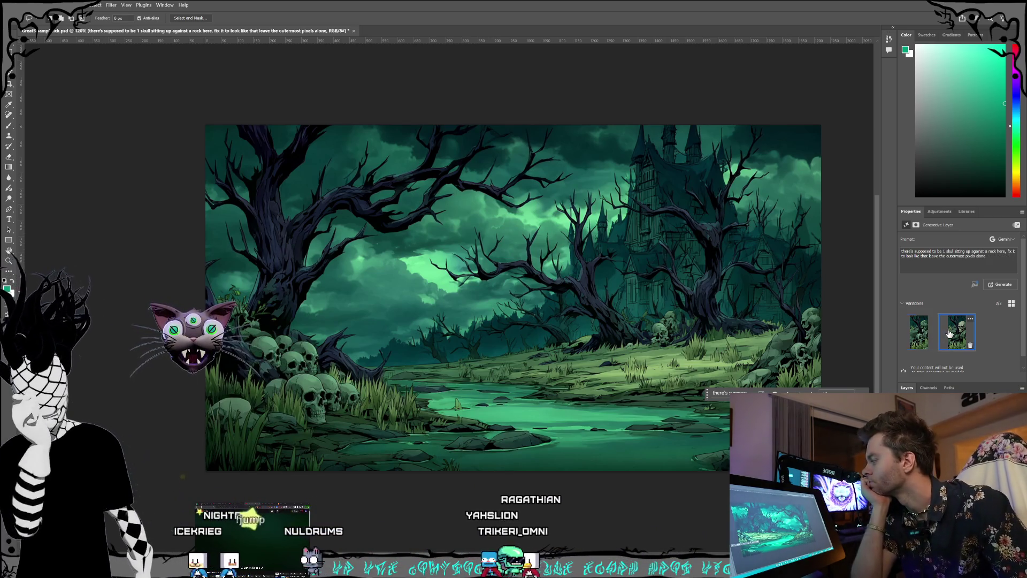
left_click(917, 340)
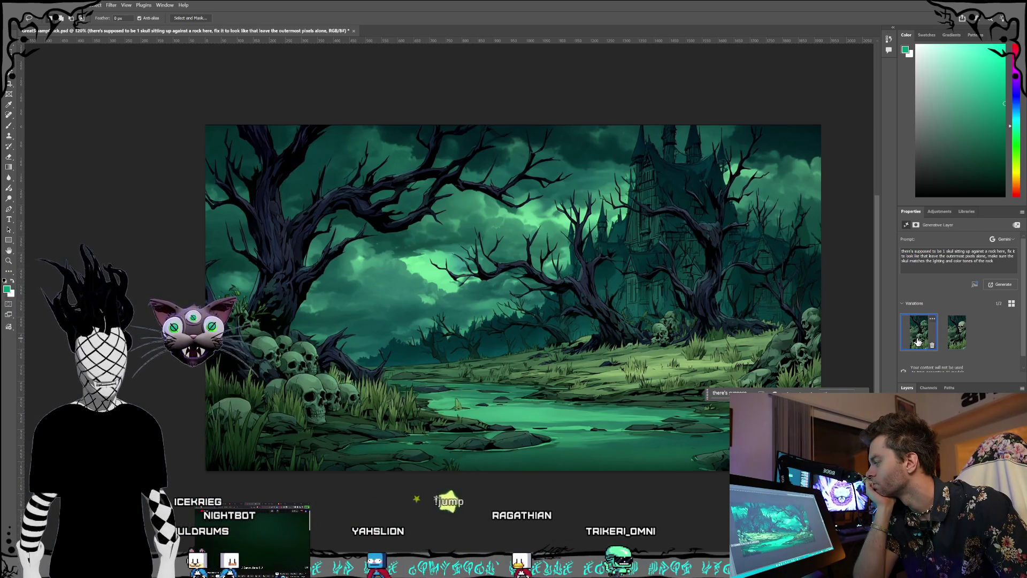
left_click(931, 346)
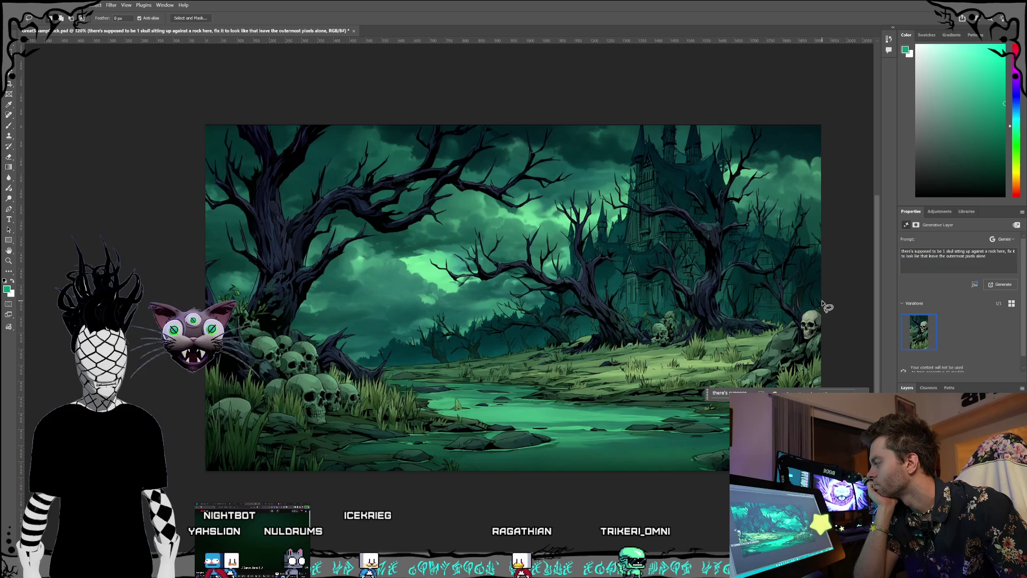
left_click(8, 117)
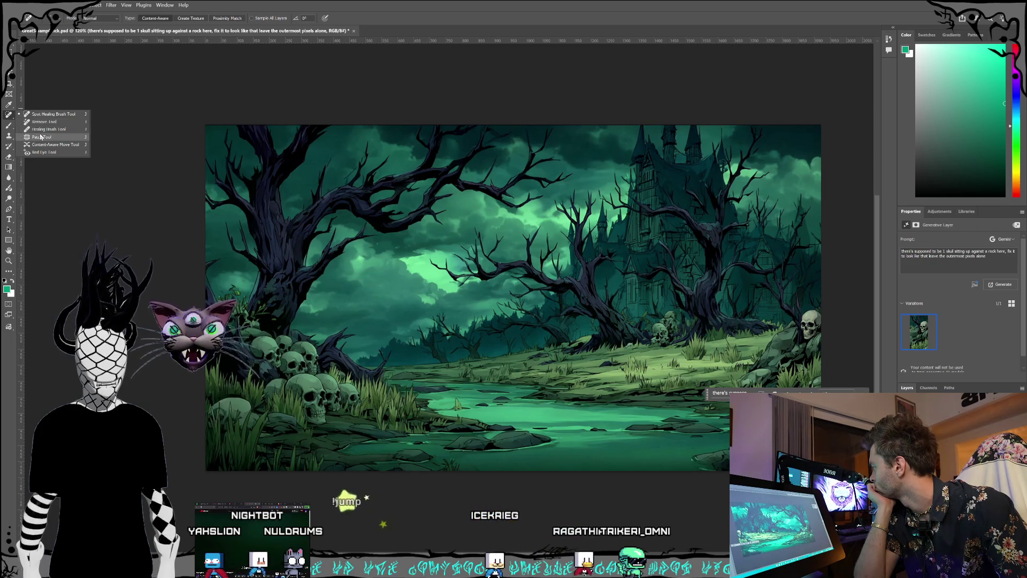
Step: Cycle through Brush, Eyedropper, Clone Stamp, History Brush, Gradient, Blur and Dodge, ending on Burn
left_click(9, 127)
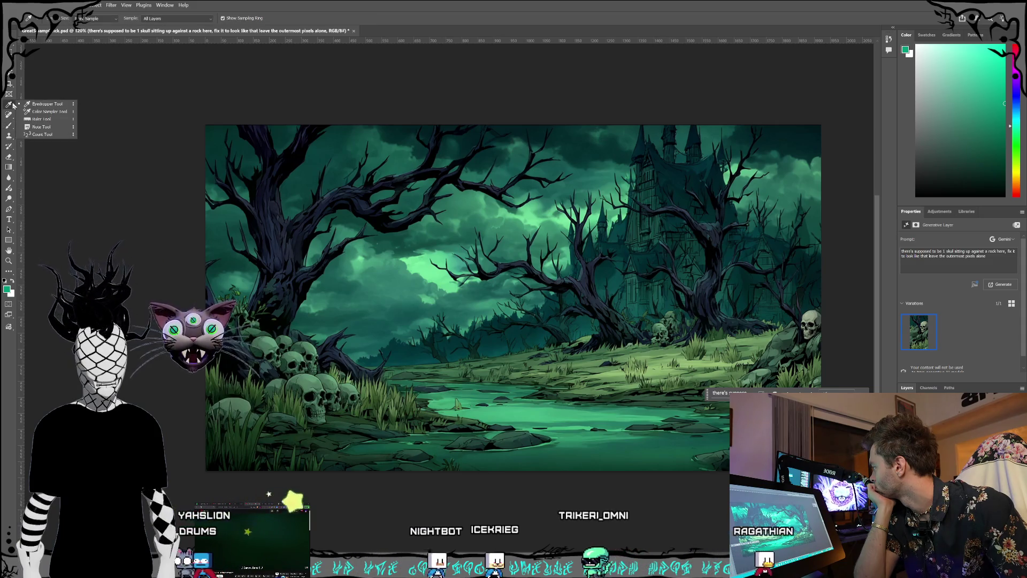
left_click(9, 104)
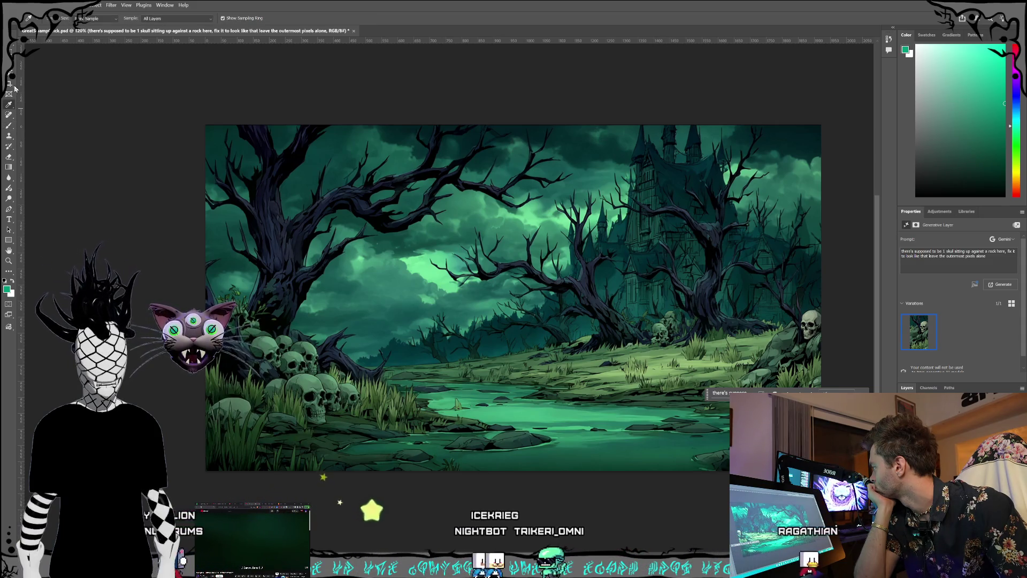
left_click(8, 128)
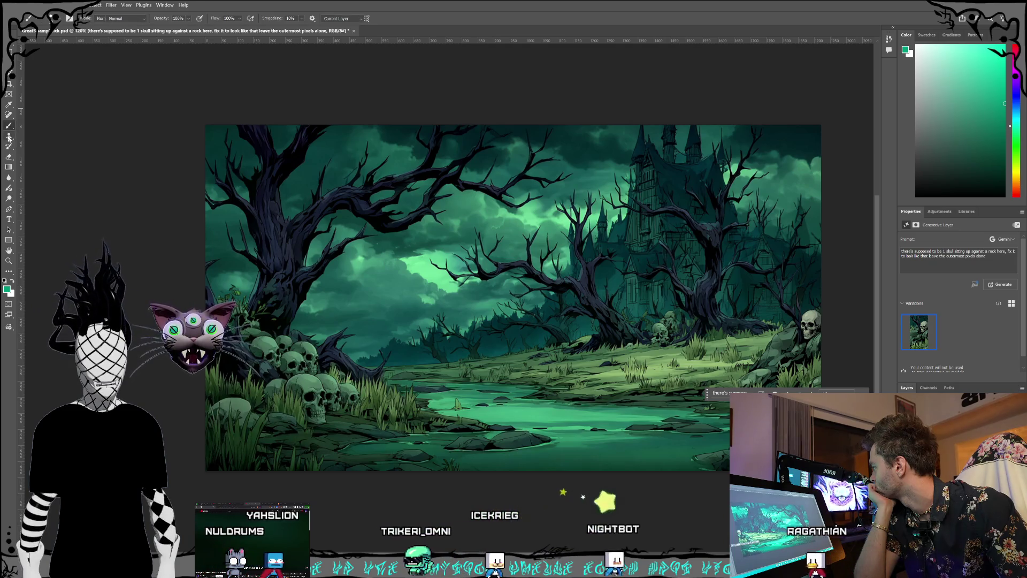
left_click(9, 135)
left_click(9, 146)
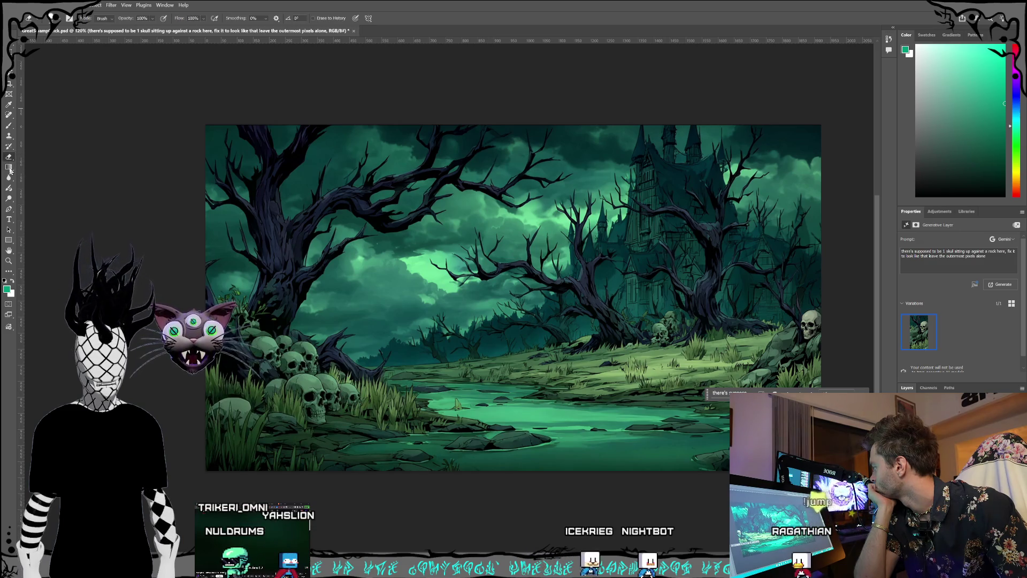
left_click(10, 170)
left_click(8, 180)
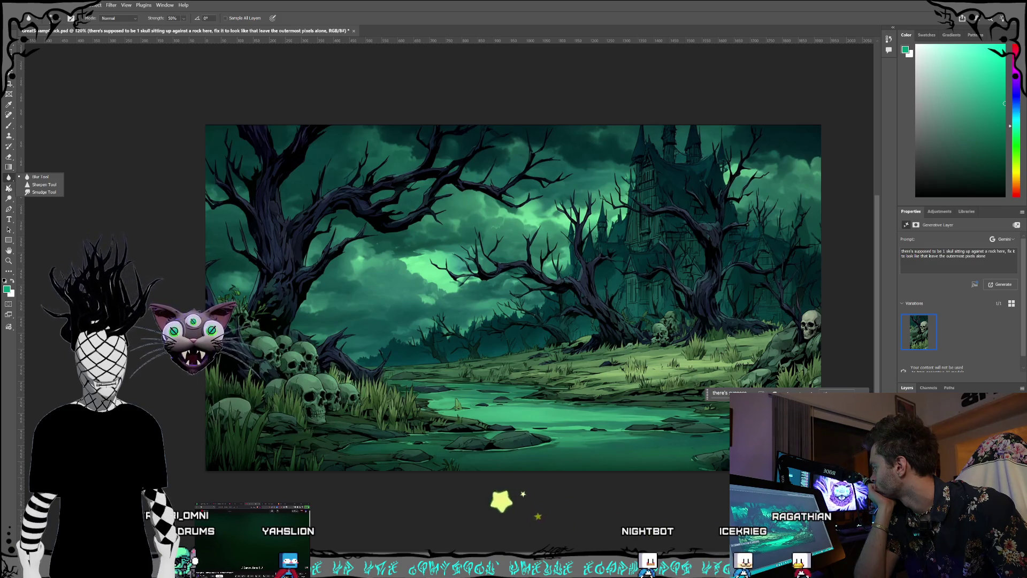
left_click(10, 199)
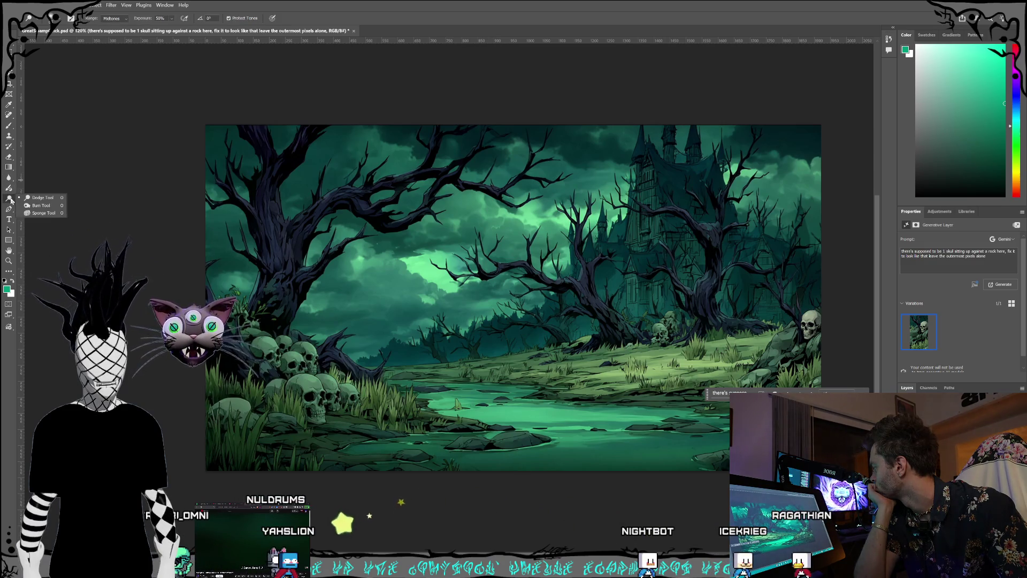
left_click(39, 206)
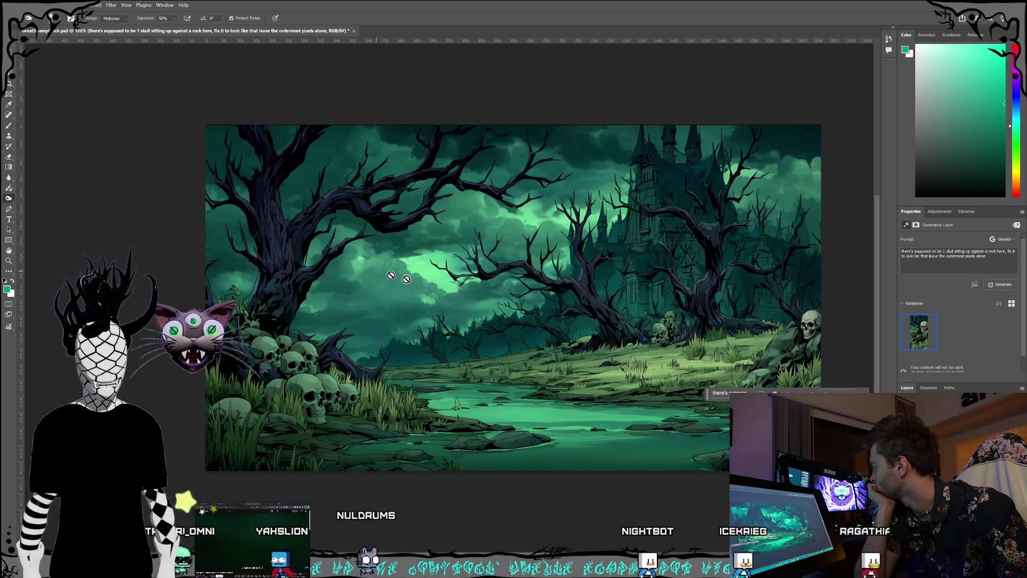
key("alt+[")
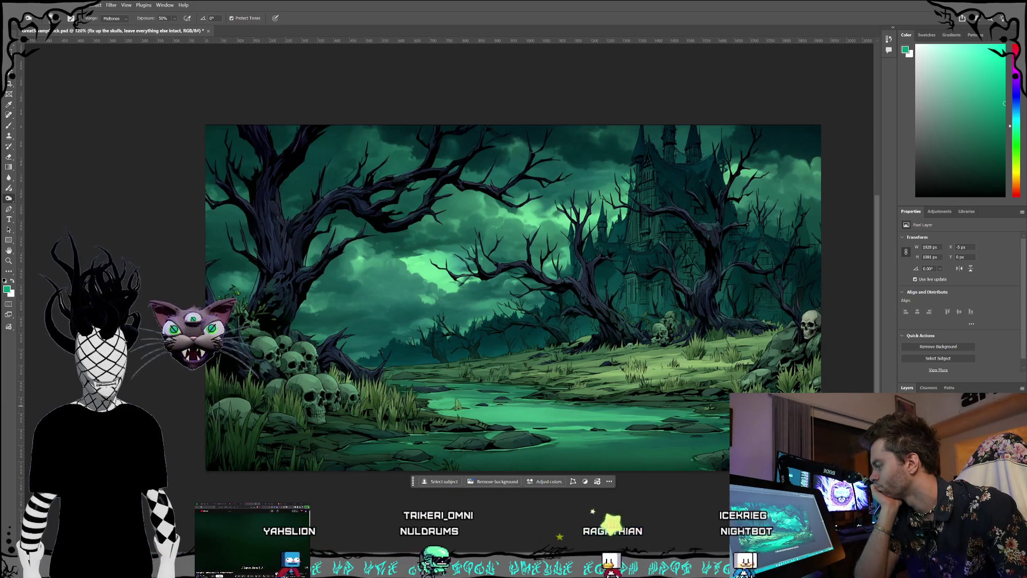
Step: Switch between the skull layers and realign the fix-up layer to X 0 px
key("alt+[")
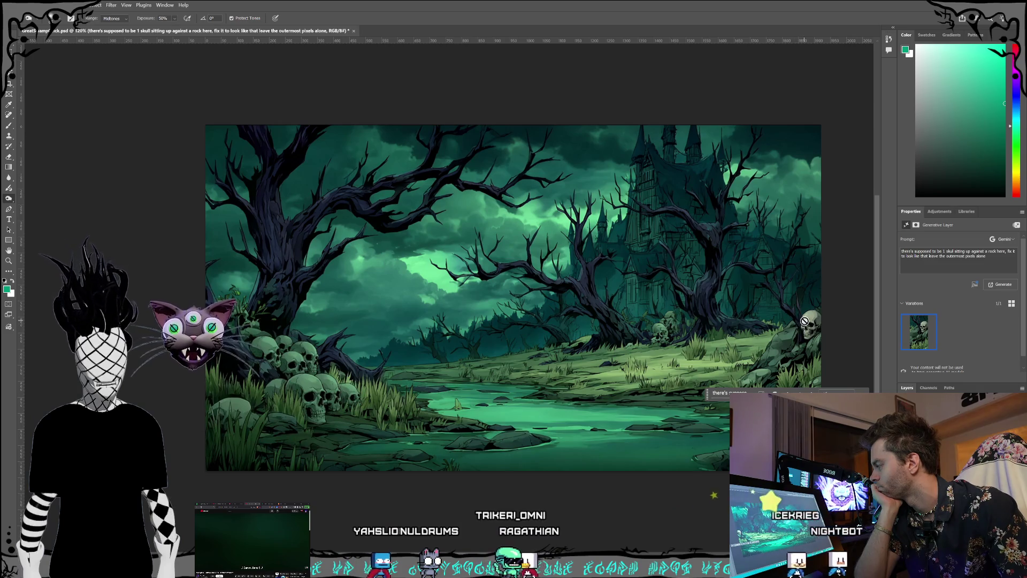
mouse_move(915, 338)
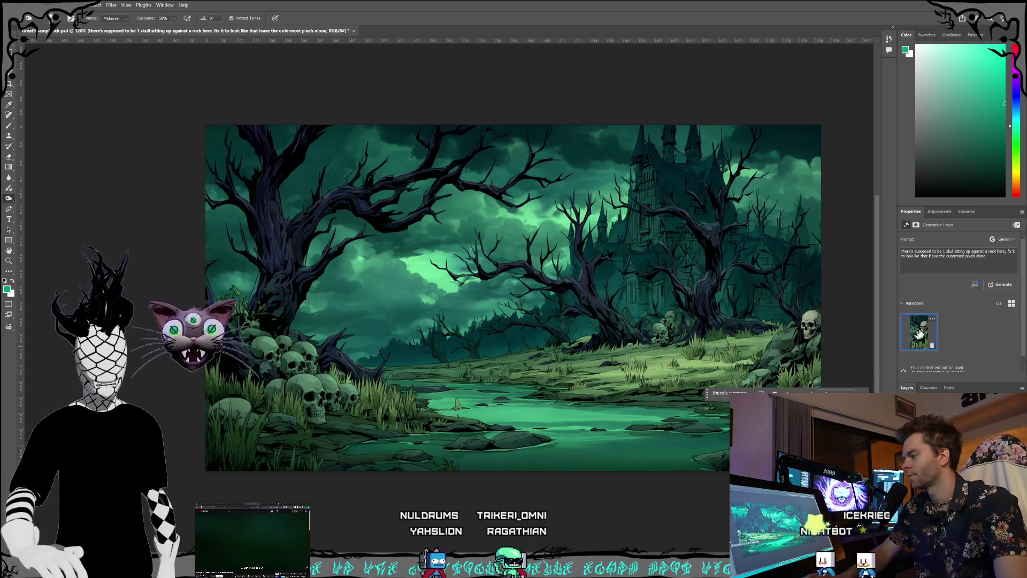
key("alt+]")
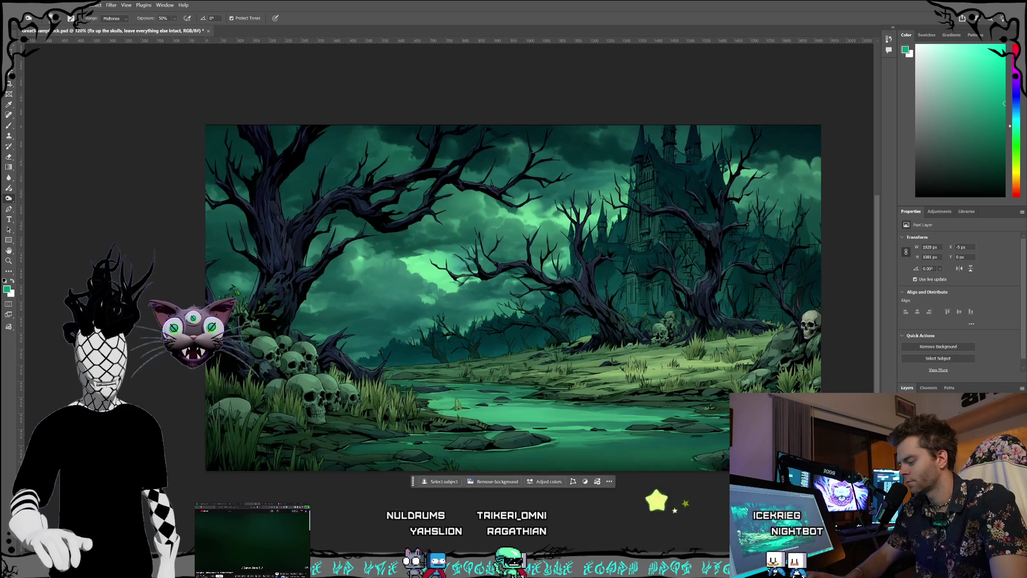
key("ctrl+z")
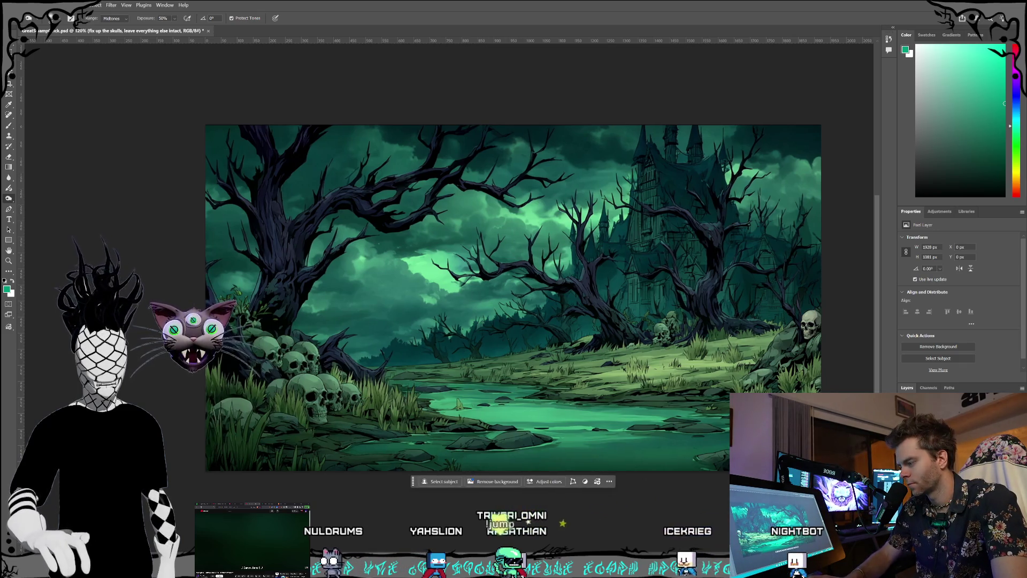
key("ctrl+z")
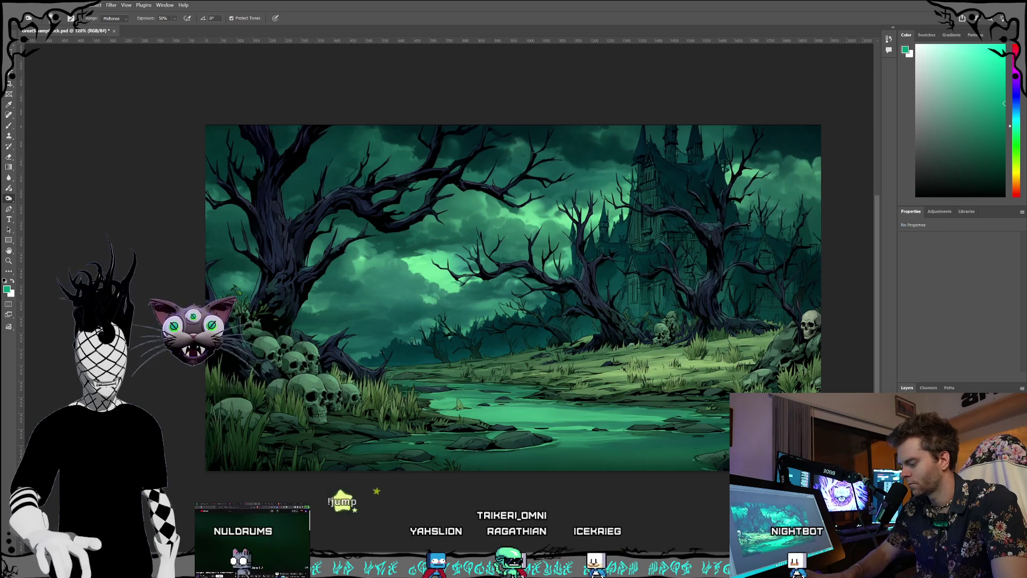
key("ctrl+shift+z")
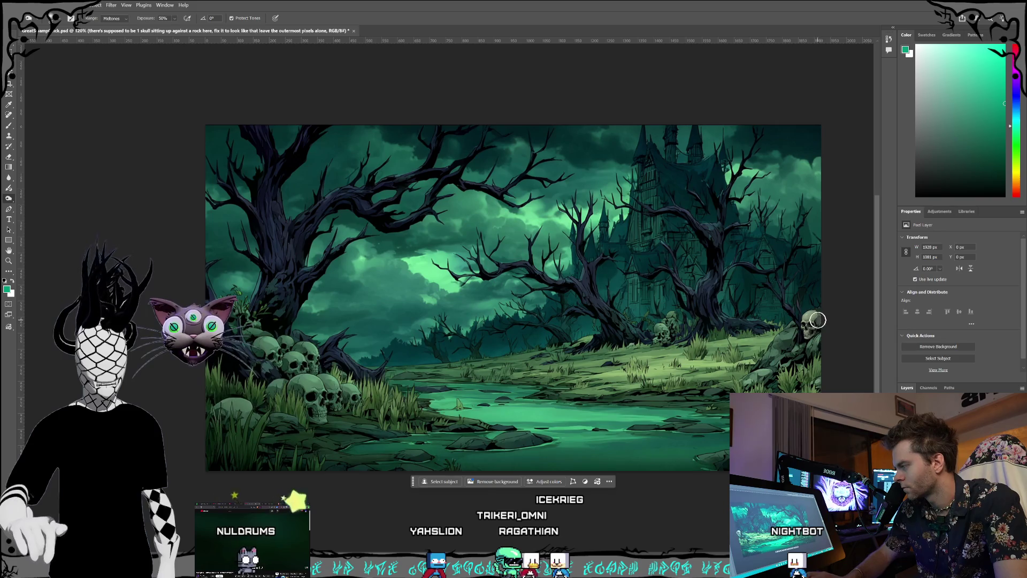
Step: Zoom in on the skull beside the rock and back out, then bring up the toning tool options
scroll(817, 320, "up", 5)
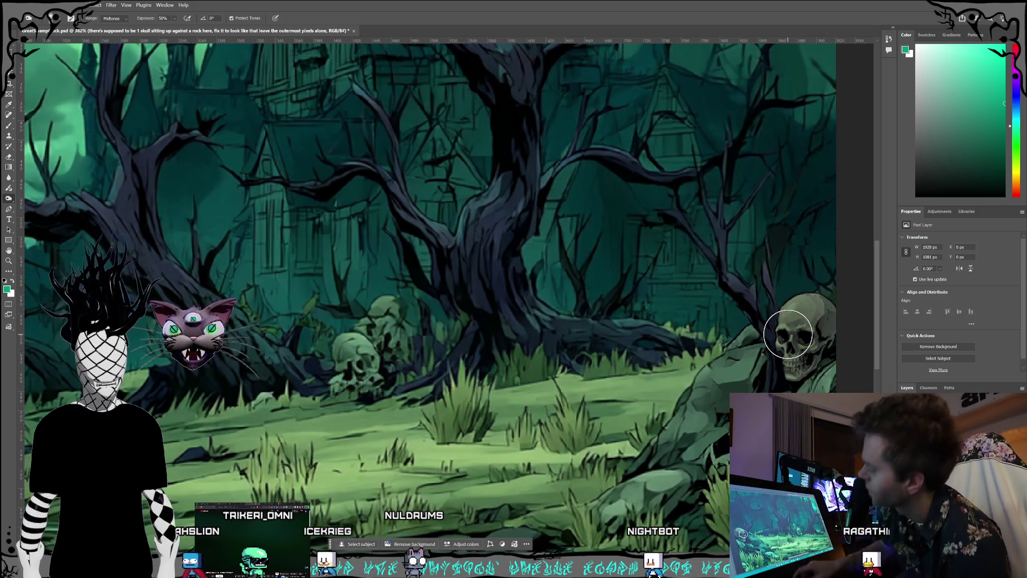
scroll(690, 257, "down", 5)
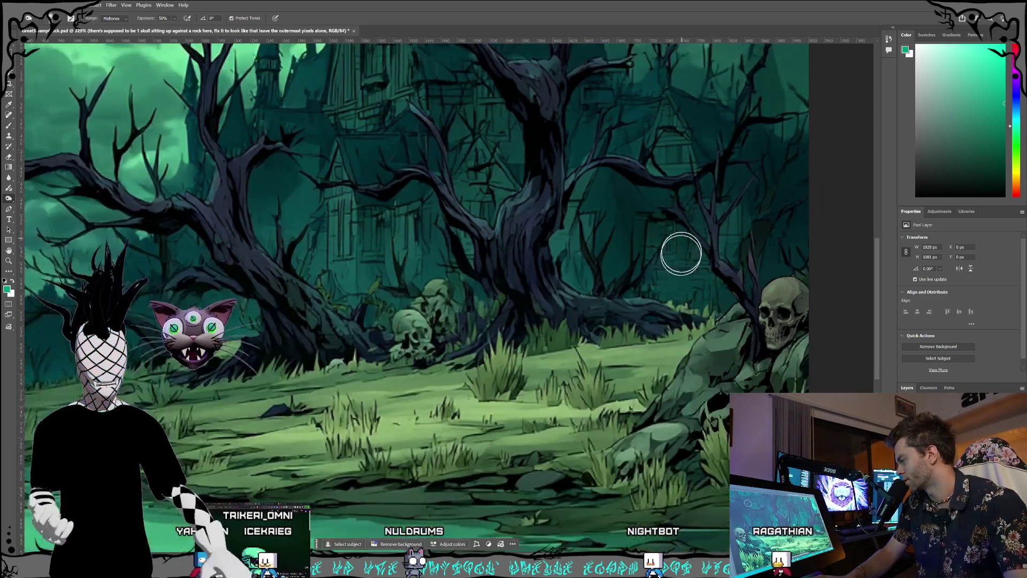
scroll(718, 378, "up", 1)
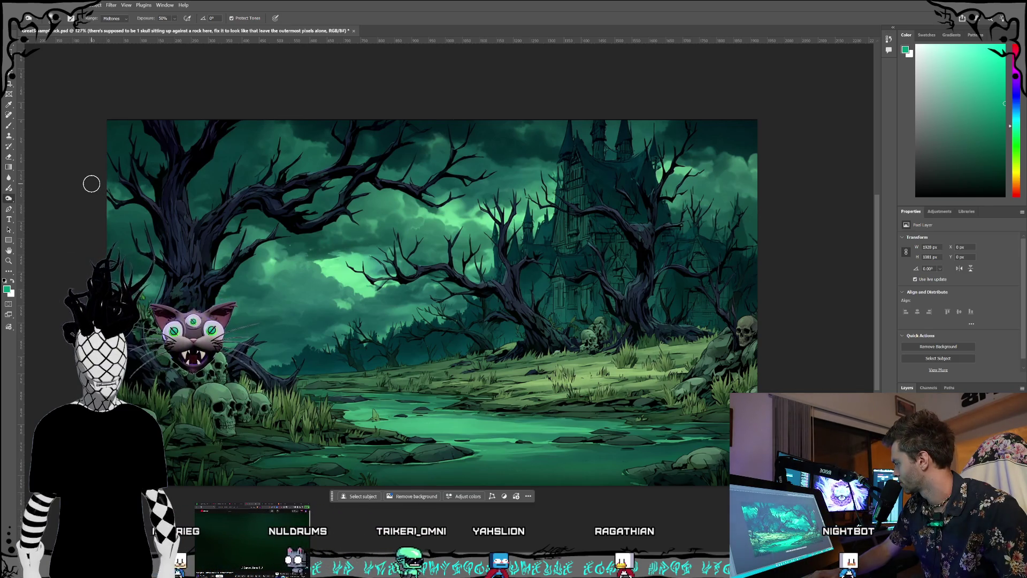
right_click(8, 197)
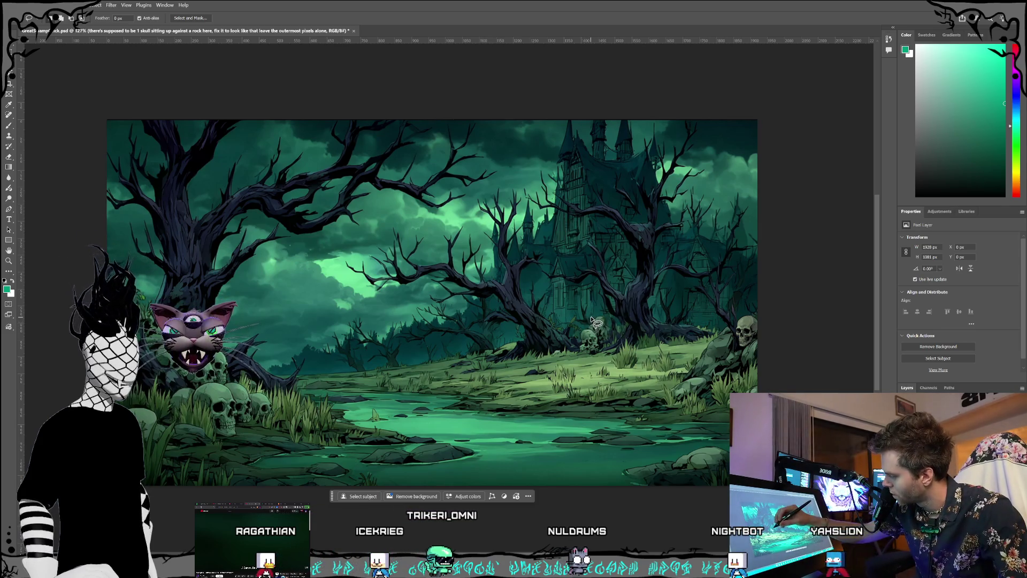
Step: Lasso the small skull at the base of the central tree
left_click_drag(591, 320, 617, 329)
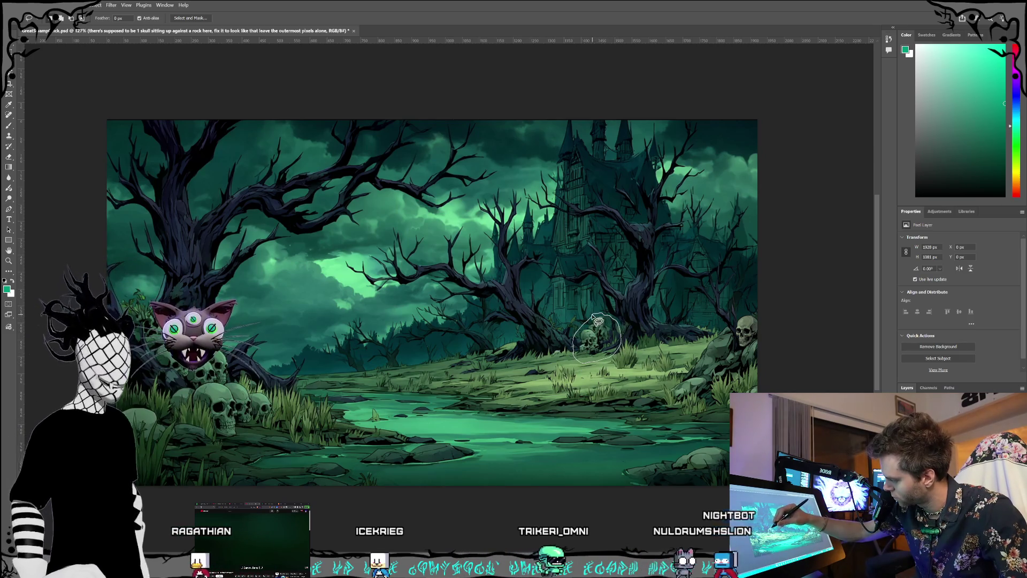
Step: Generative Fill the selection with two really small greenish skulls matching the environment, outer pixels untouched
left_click(538, 377)
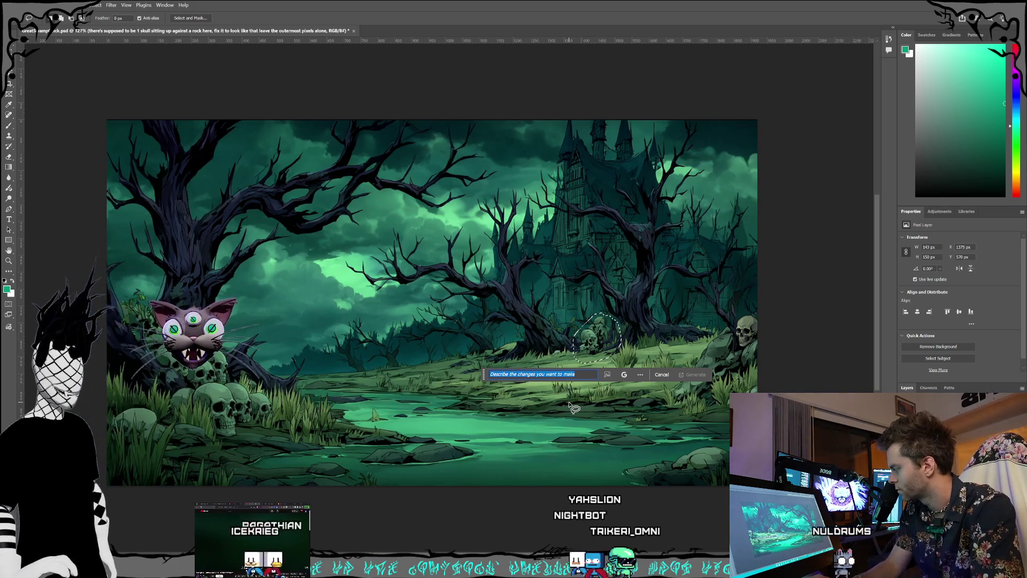
type("there's supposed ")
type("to be two really small skulls sitting on here")
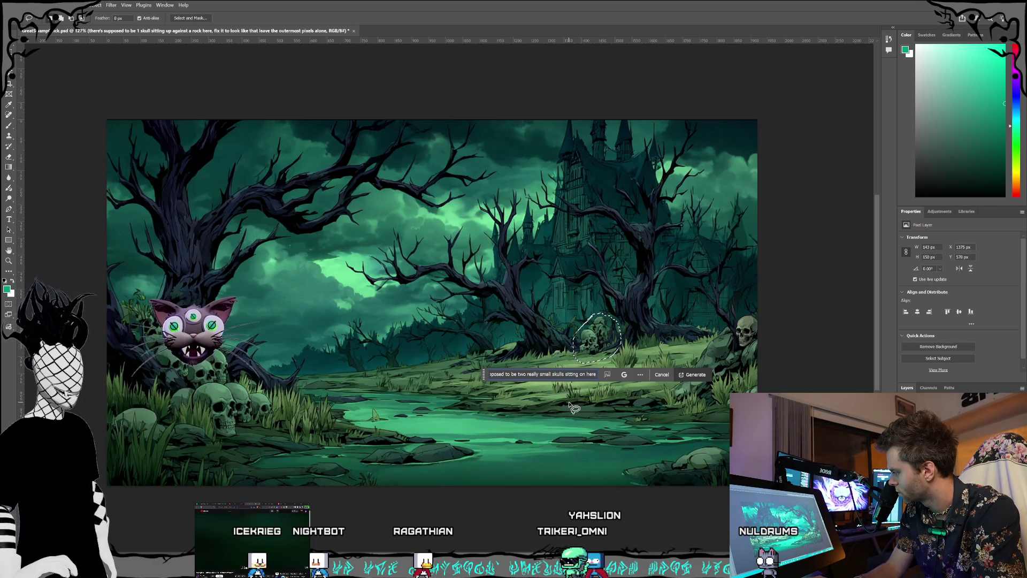
type(",")
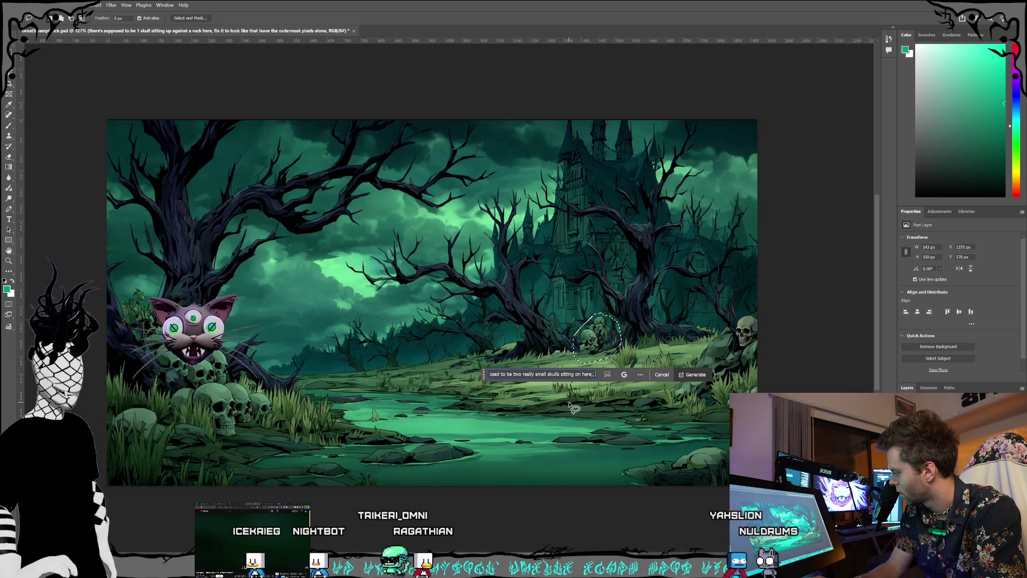
type("greenish")
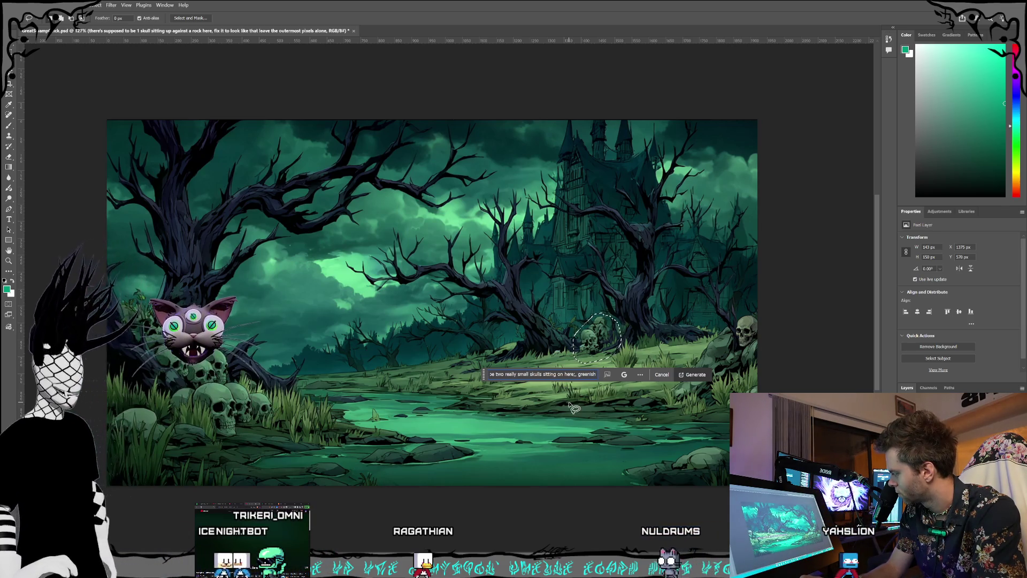
type(" in color matchin")
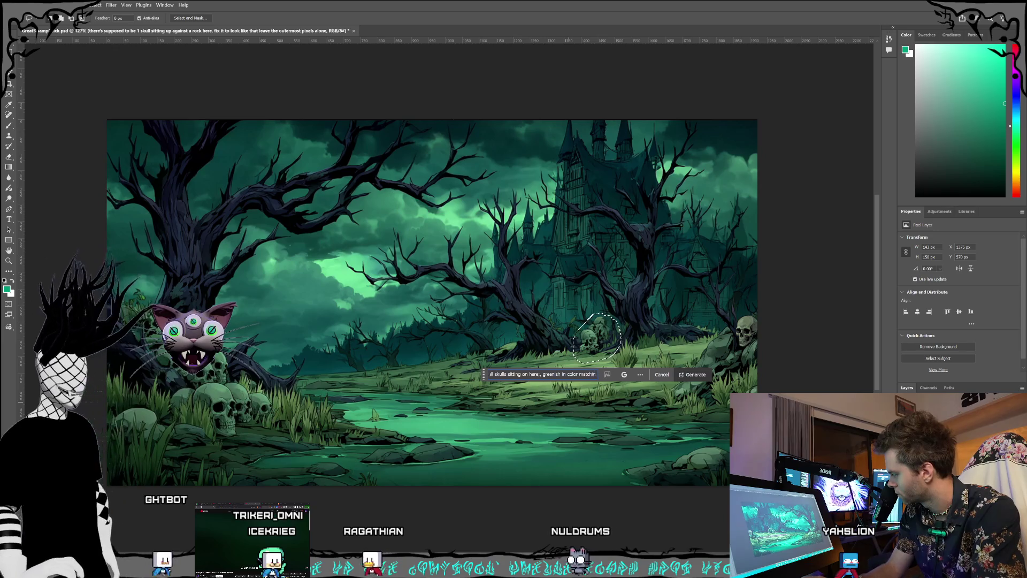
type("g the environment, leave the outer")
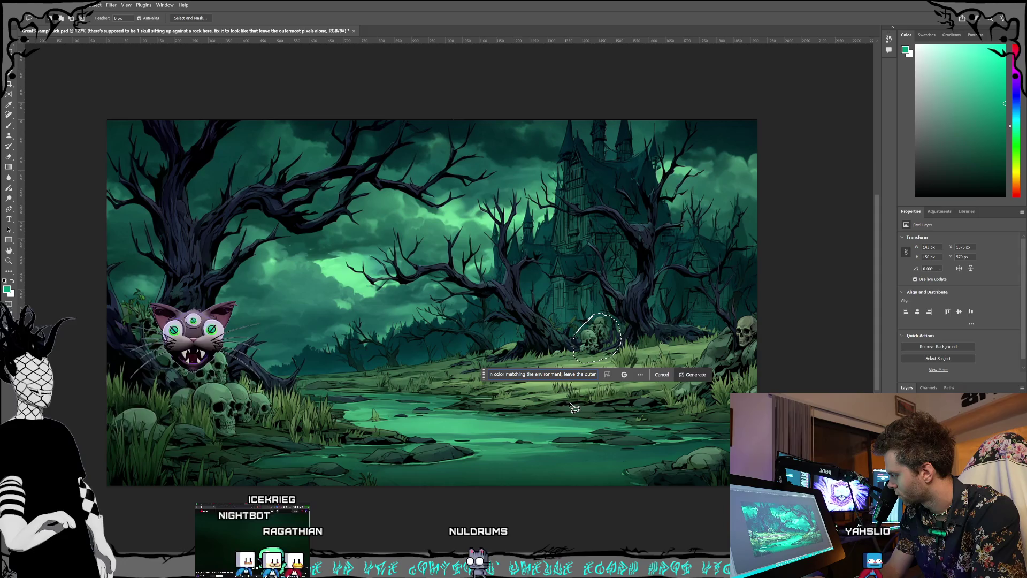
type("els alone")
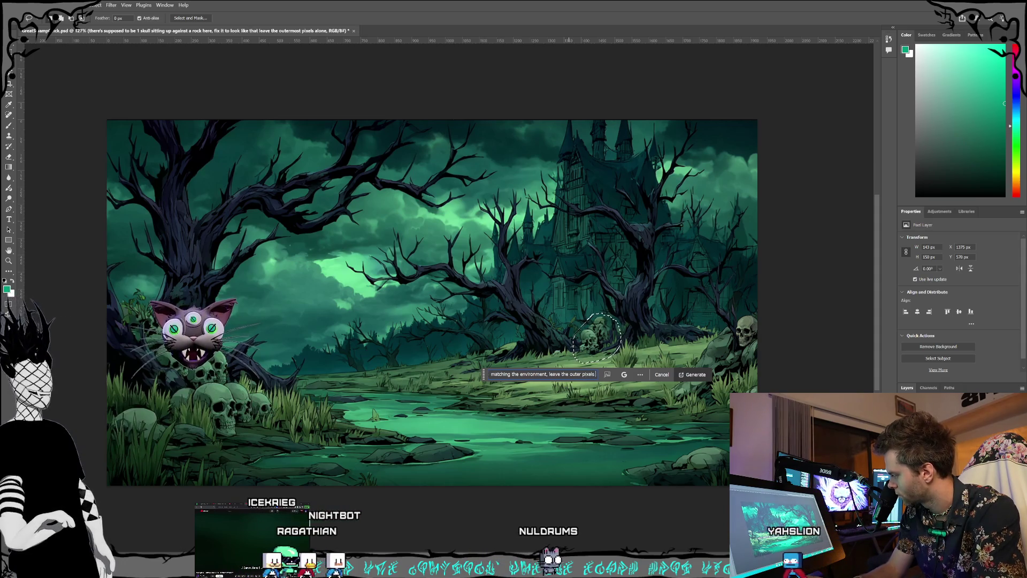
left_click(694, 374)
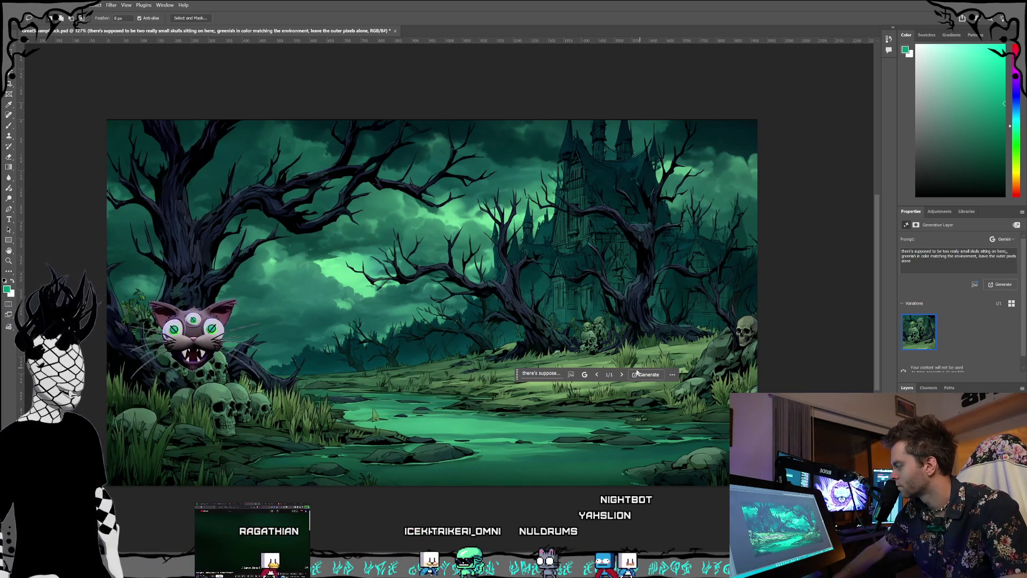
Step: Zoom in on the newly generated greenish skull pair to inspect it
scroll(606, 337, "up", 3)
scroll(605, 335, "up", 6)
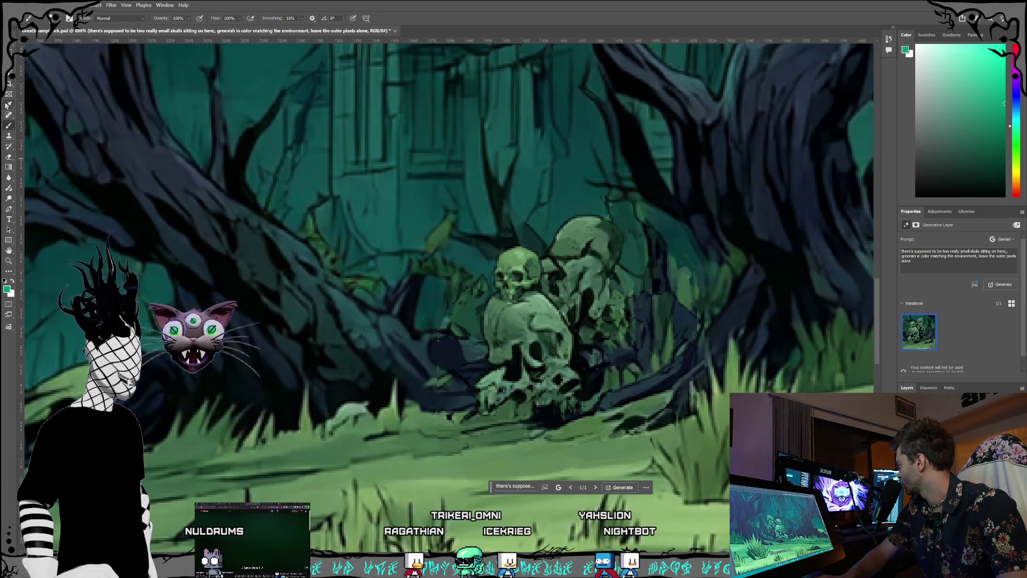
Step: Sample a muted swamp green and brush over the larger rear skull, then pick the Eraser
left_click(526, 342)
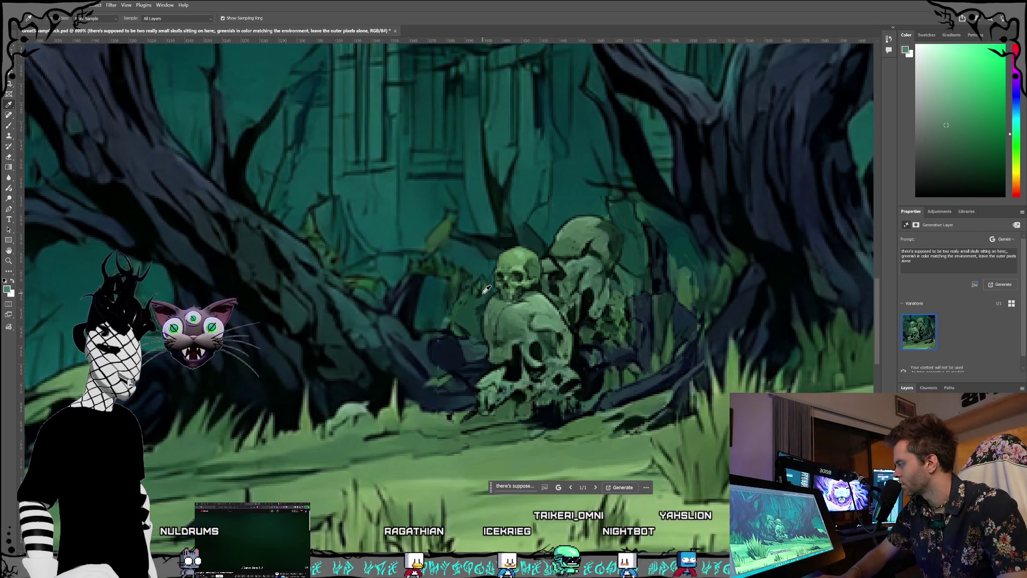
left_click(7, 126)
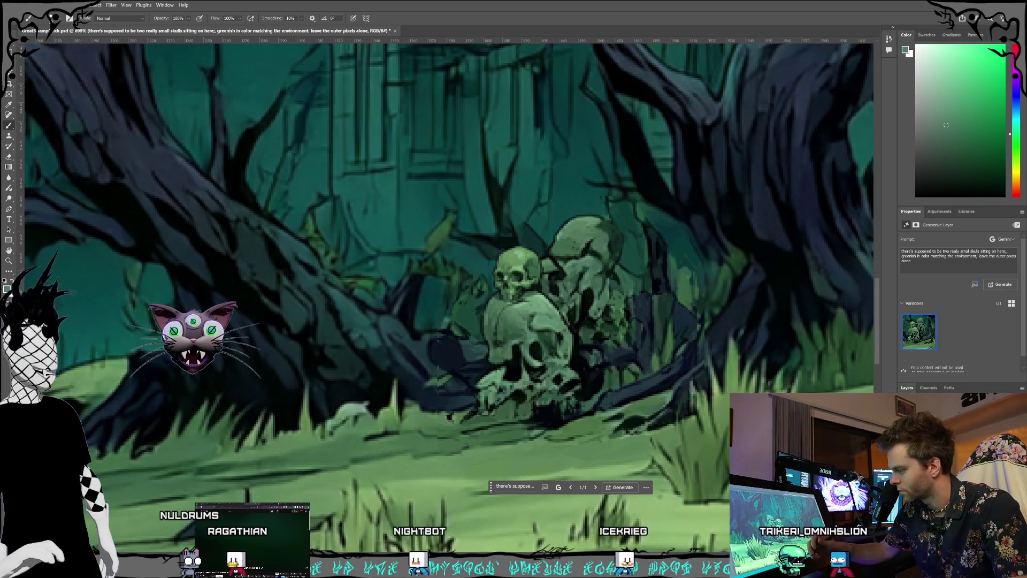
key("alt+bracketleft")
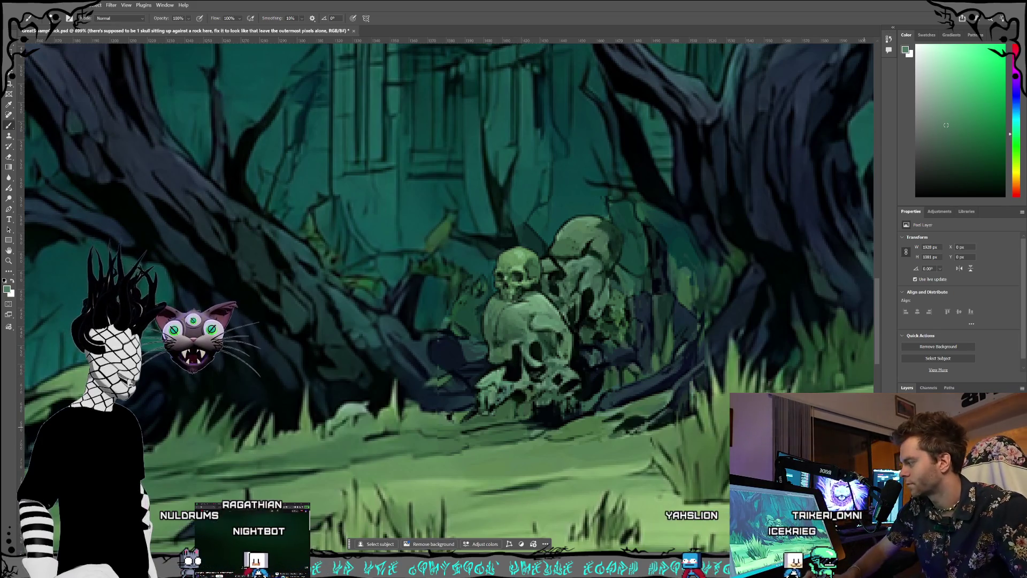
key("Delete")
key("ctrl+z")
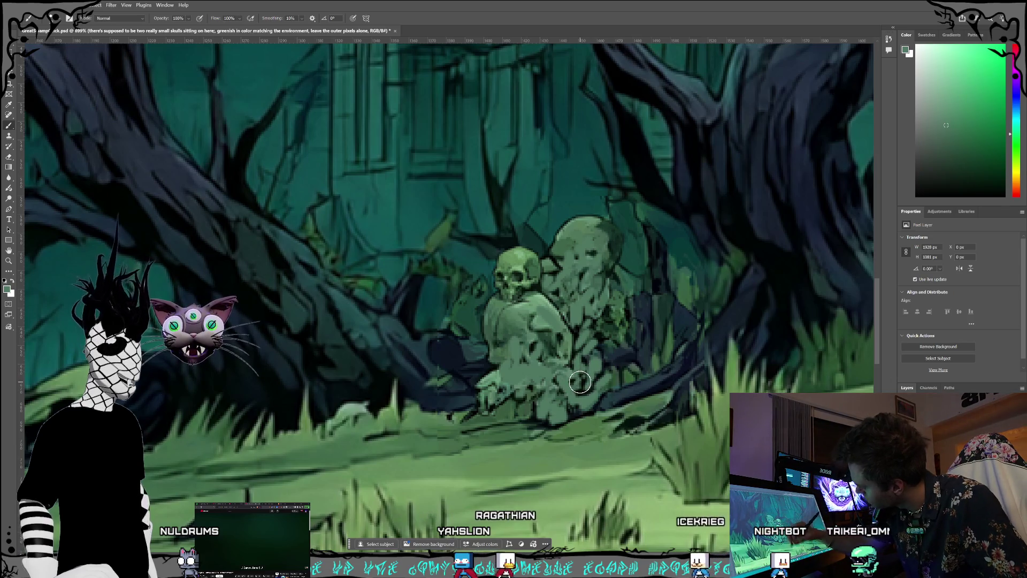
scroll(647, 468, "down", 10)
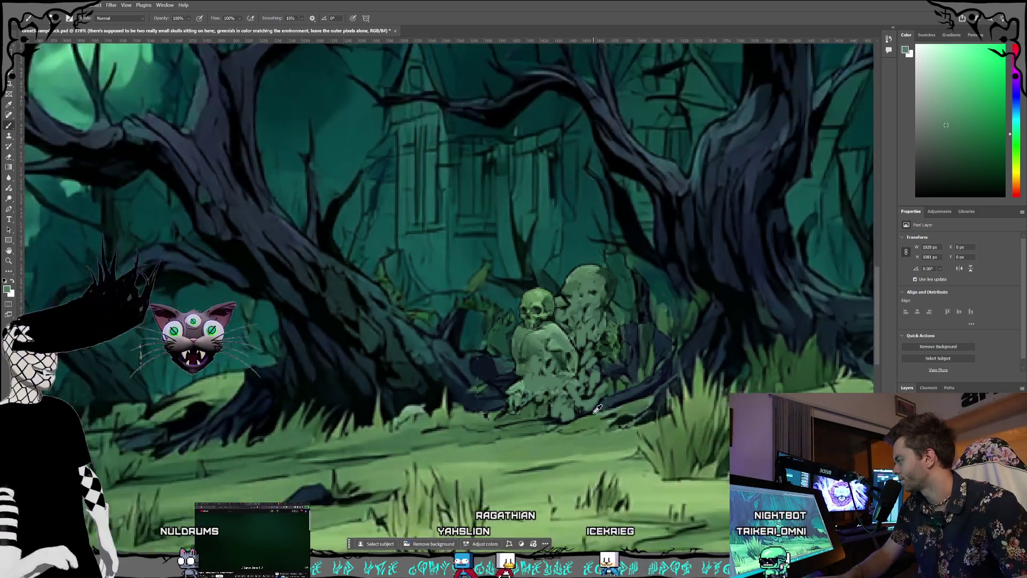
scroll(598, 416, "up", 5)
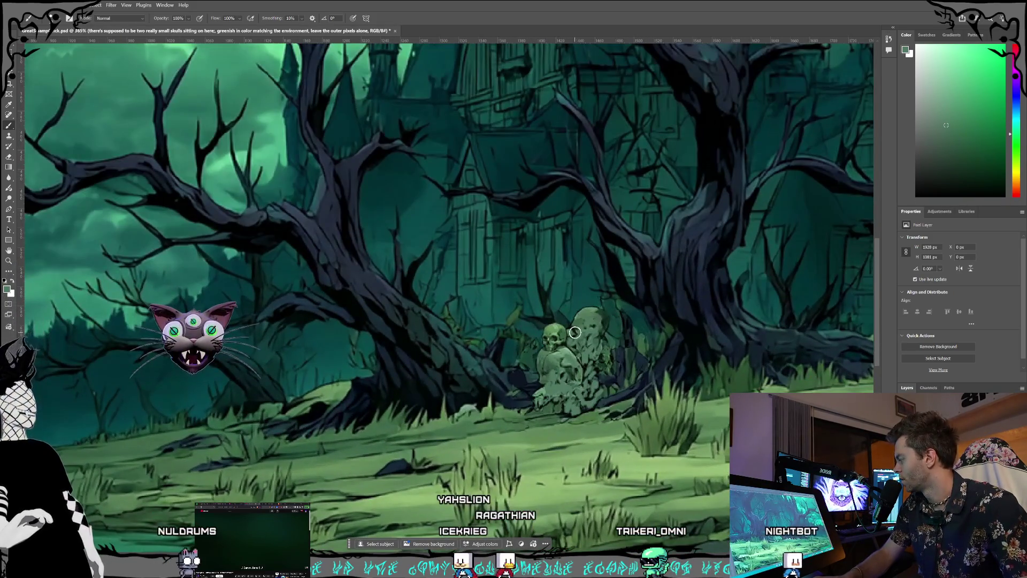
left_click(6, 158)
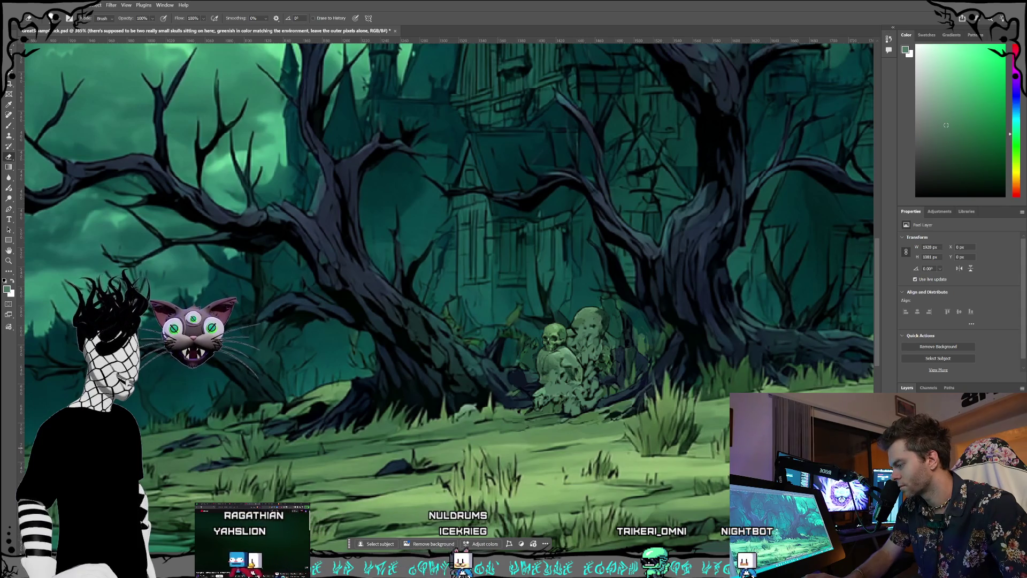
Step: Erase the patch beside the small skull to transparency and lasso around the resulting hole
scroll(585, 317, "up", 2)
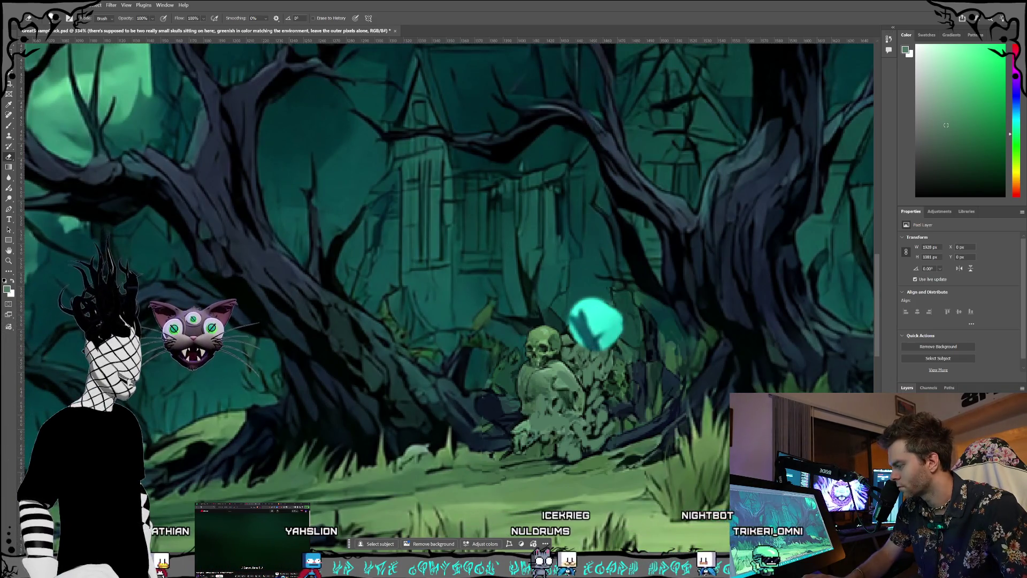
left_click_drag(586, 318, 604, 329)
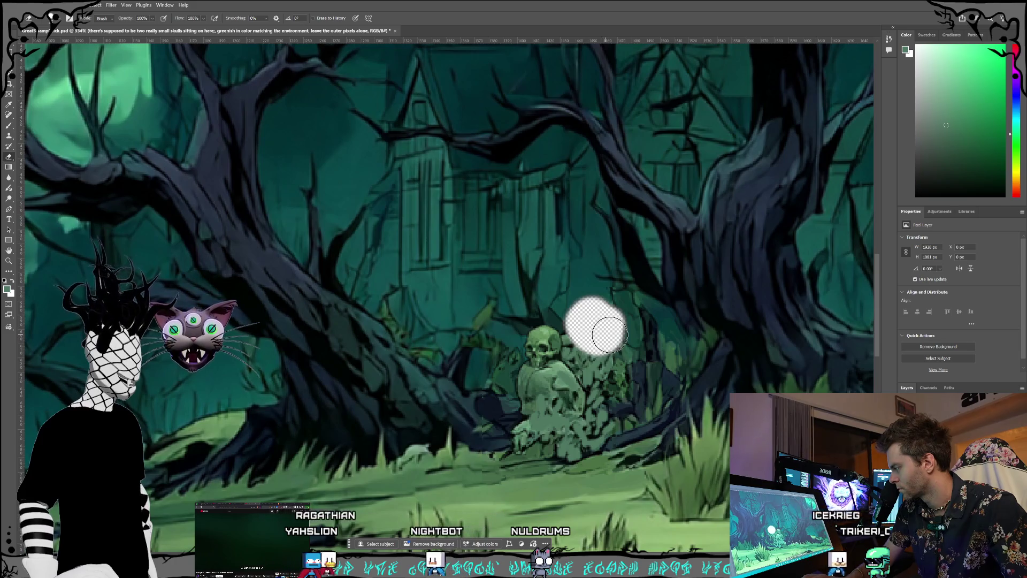
scroll(616, 327, "down", 4)
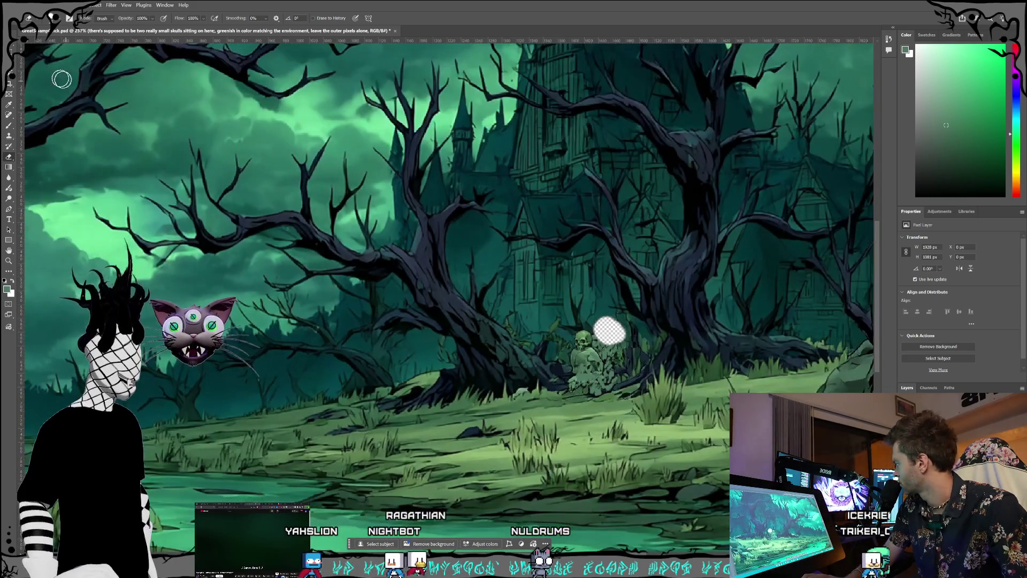
scroll(514, 293, "up", 2)
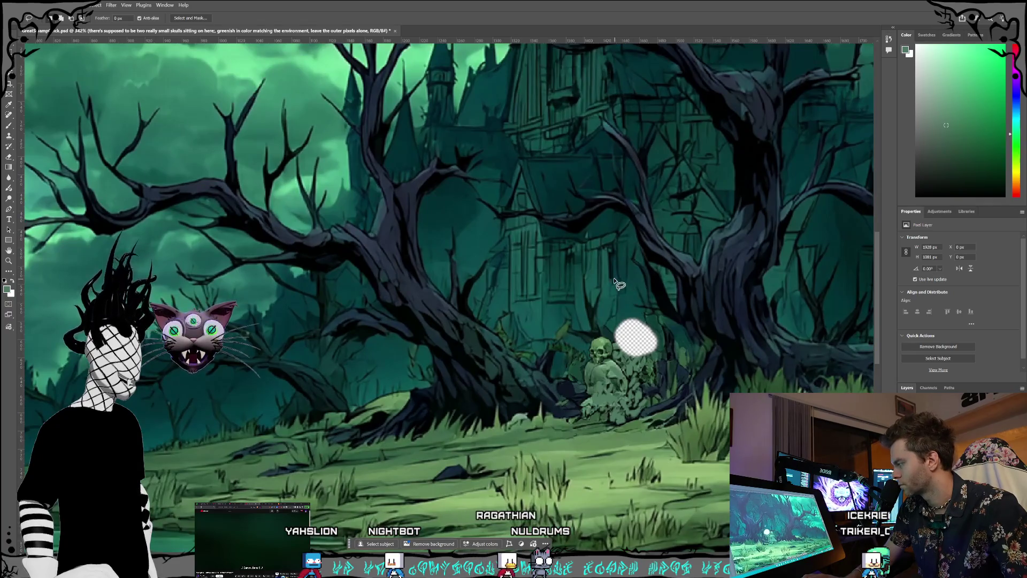
mouse_move(609, 277)
left_mouse_down()
mouse_move(614, 338)
mouse_move(644, 357)
mouse_move(664, 345)
mouse_move(663, 315)
mouse_move(657, 290)
mouse_move(632, 274)
left_mouse_up()
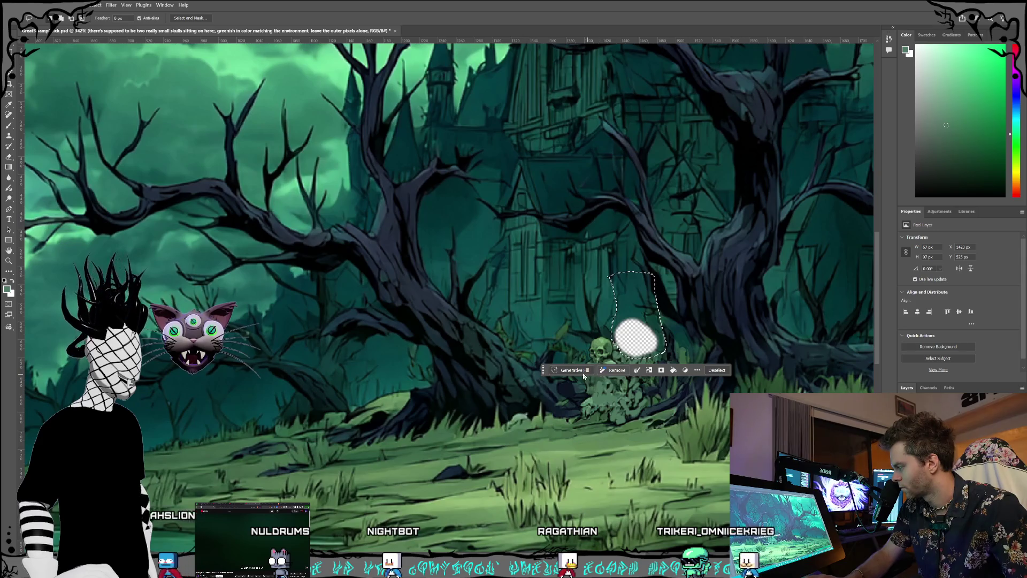
left_click(582, 373)
type("fill in")
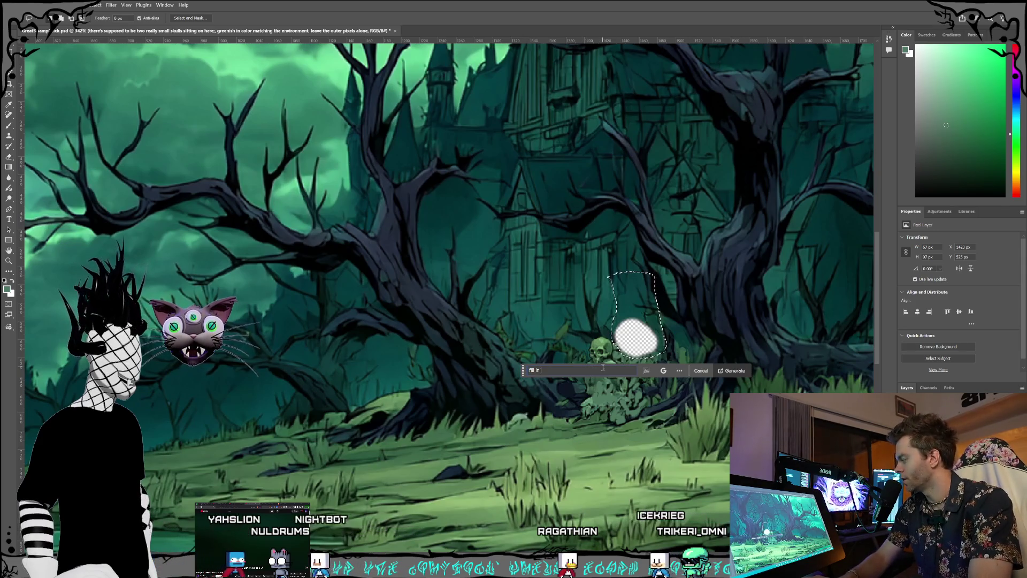
type(" the t")
key("BackSpace")
type("missing ")
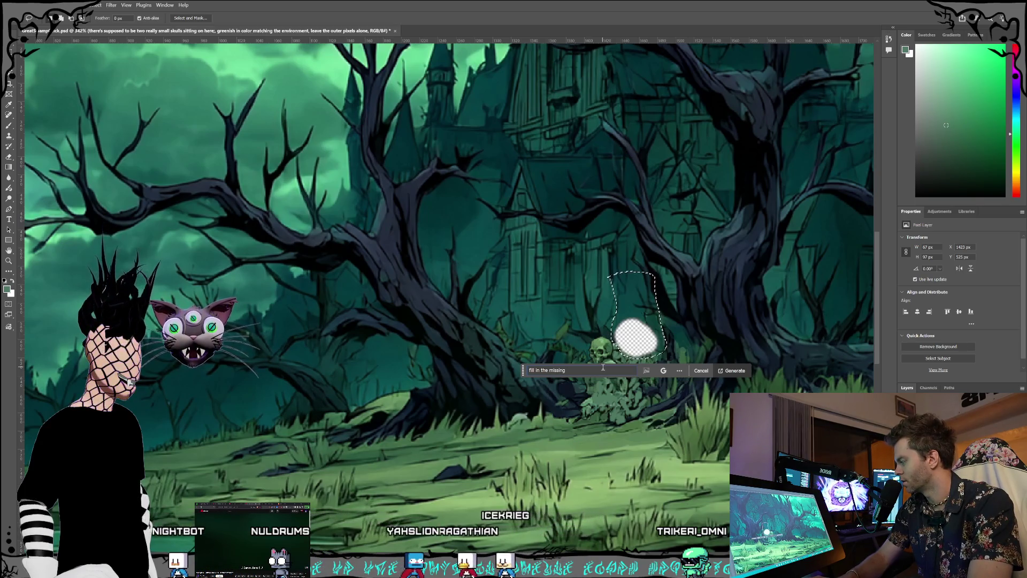
type("transparent pixels")
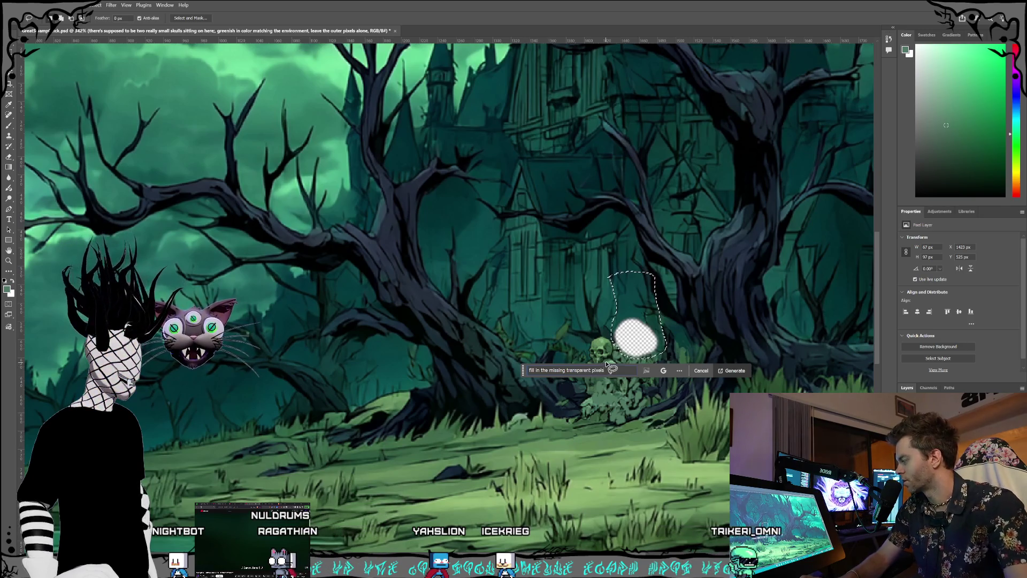
left_click(663, 370)
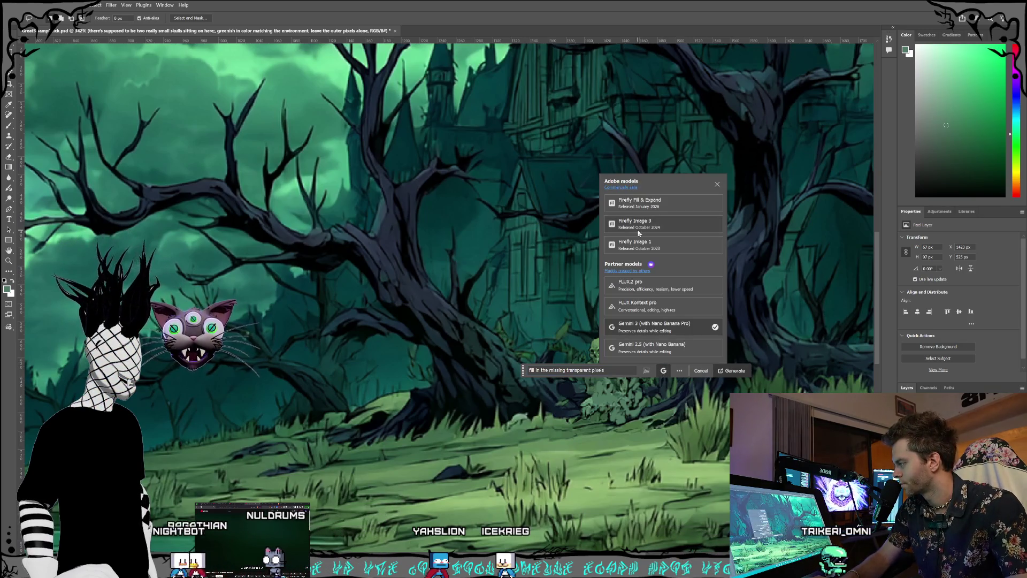
left_click(642, 203)
left_click(742, 370)
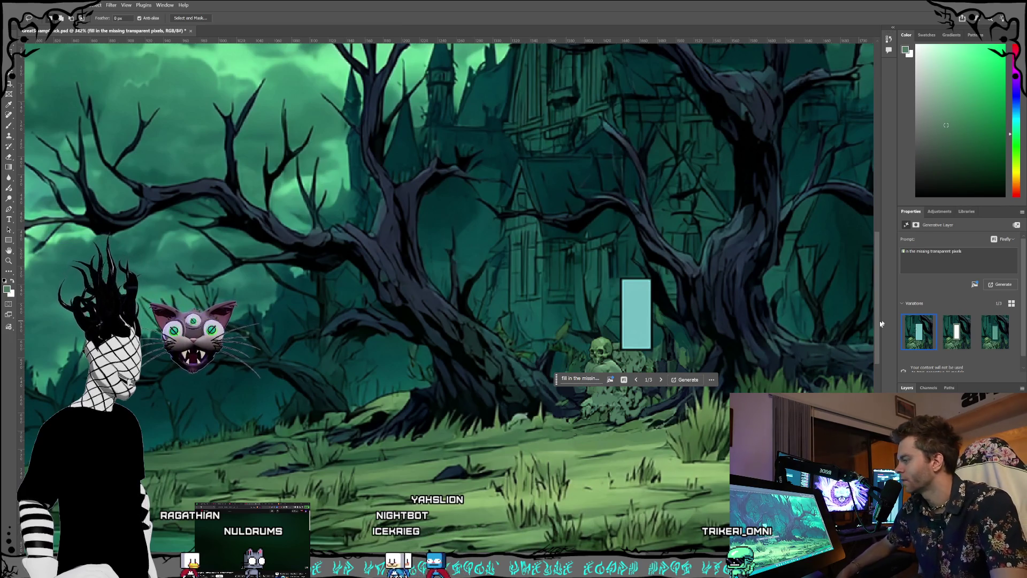
left_click(945, 336)
left_click(995, 332)
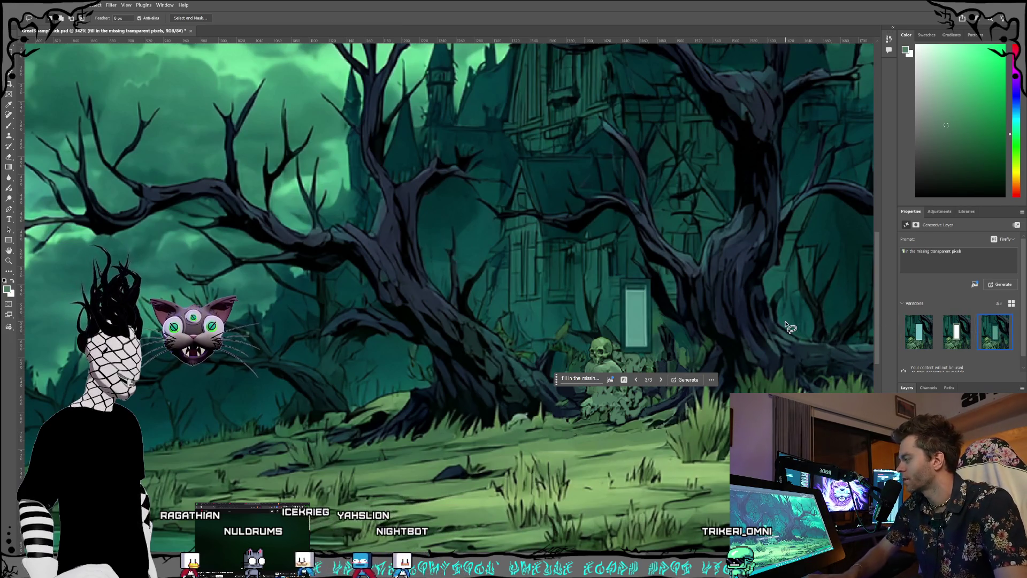
key("ctrl+z")
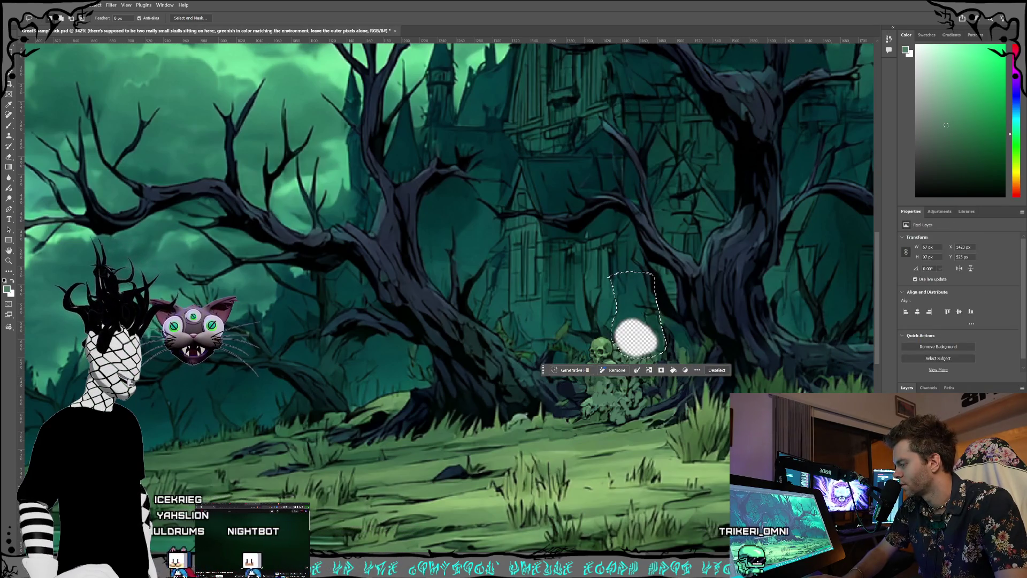
Step: Generate a fill for the gap using the FLUX Kontext pro model
left_click(572, 370)
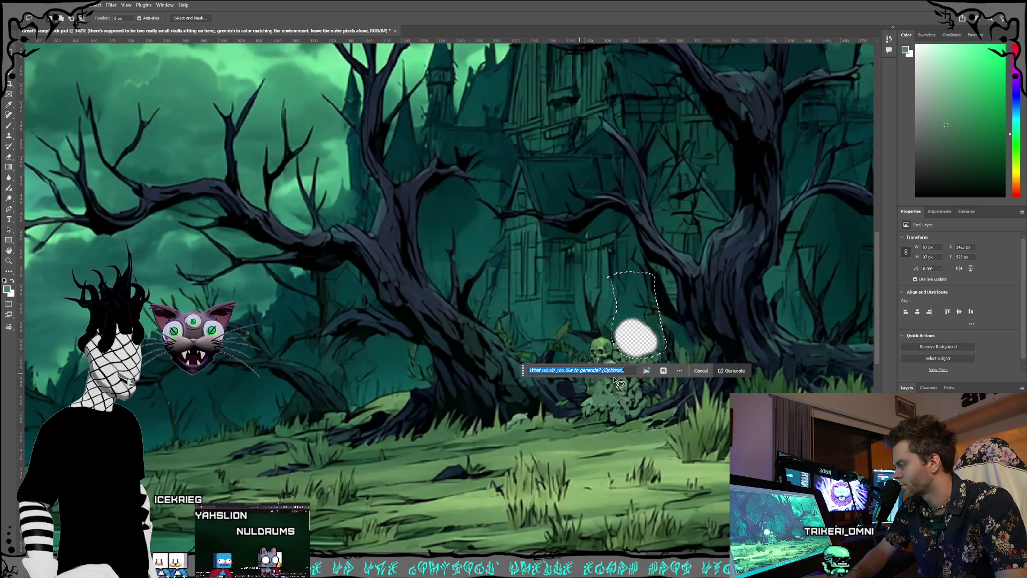
left_click(664, 370)
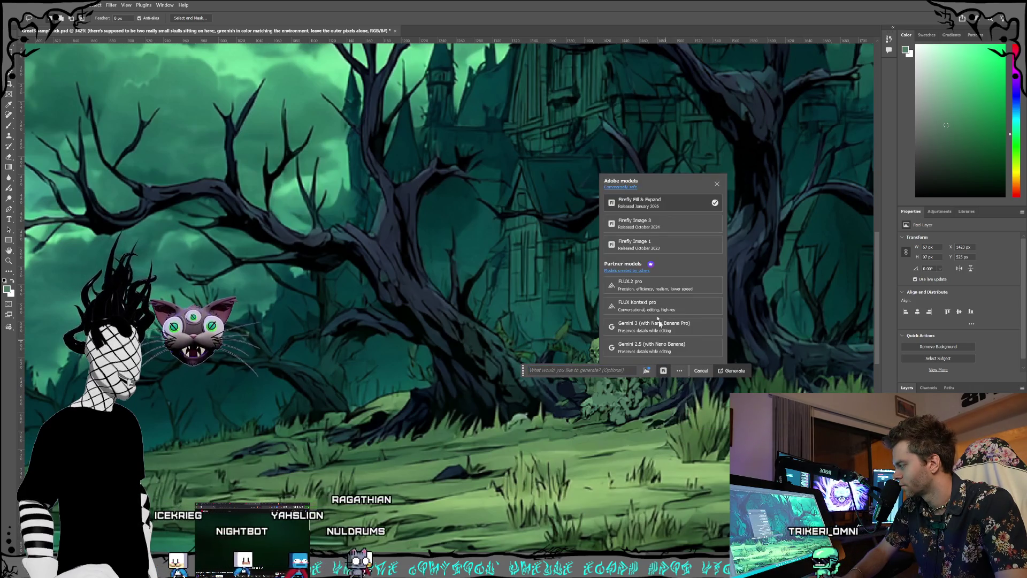
left_click(659, 304)
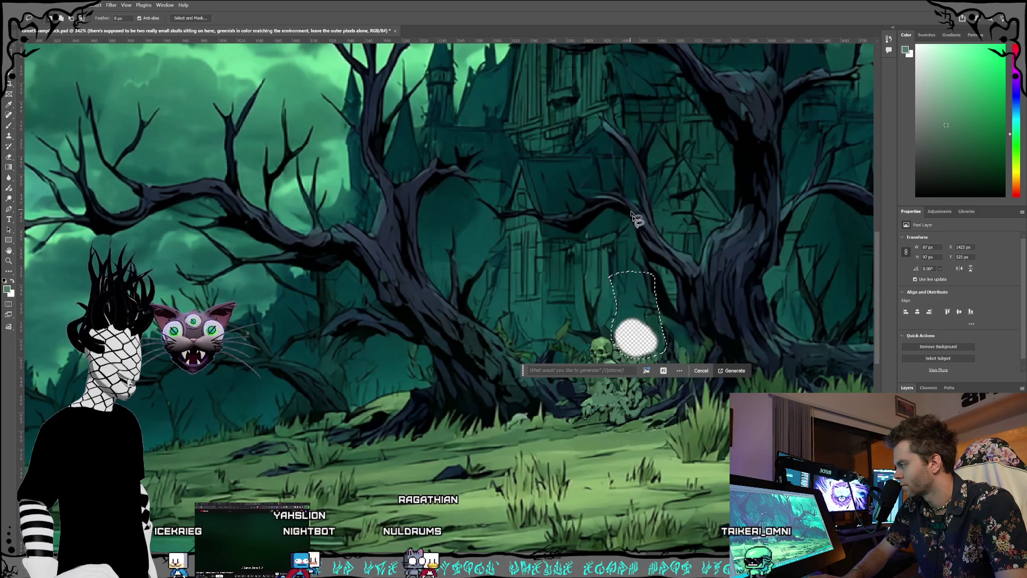
left_click(732, 370)
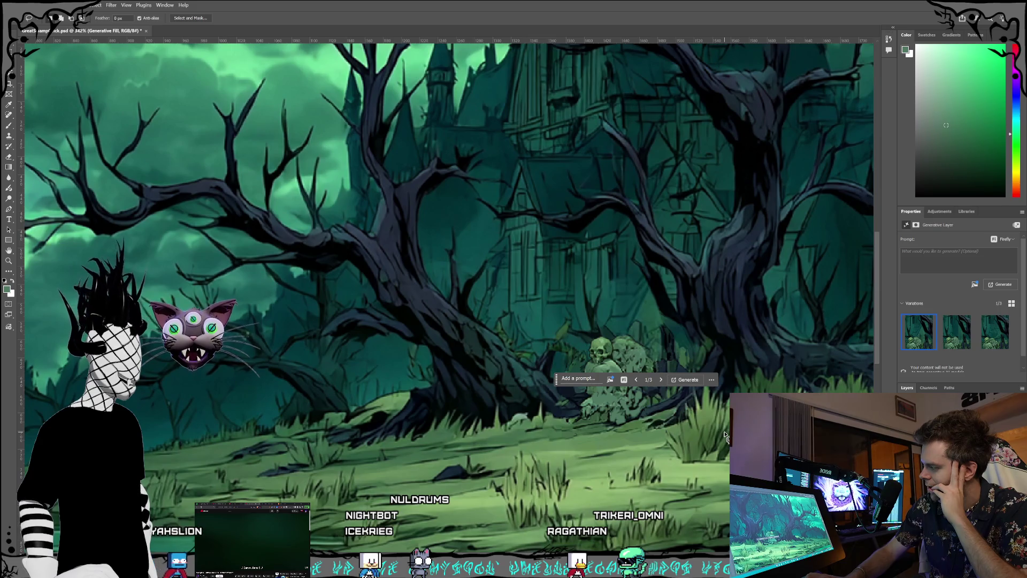
Step: Compare the three FLUX variations, then undo the generated fill
left_click(967, 332)
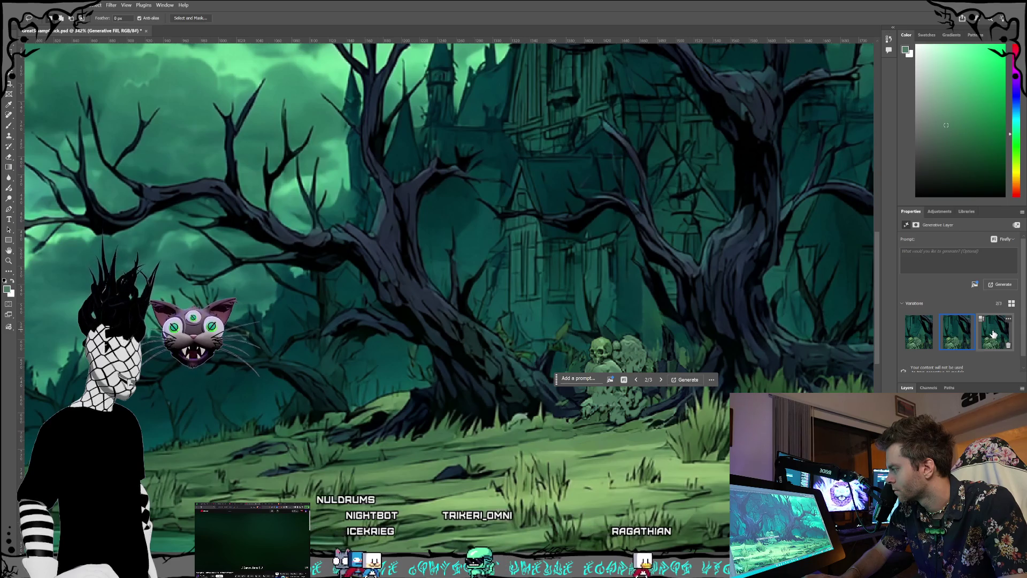
left_click(990, 334)
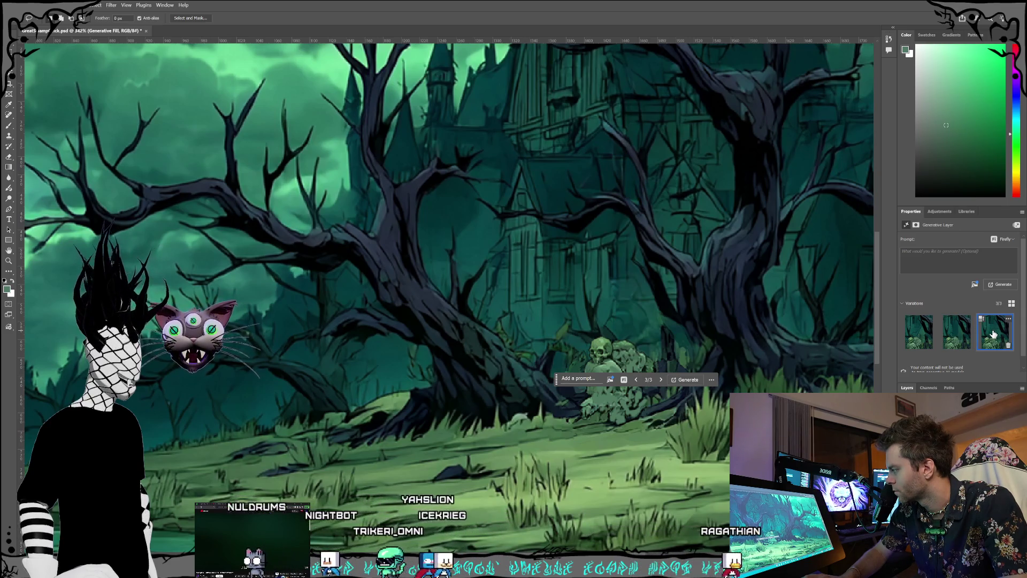
left_click(957, 332)
left_click(929, 339)
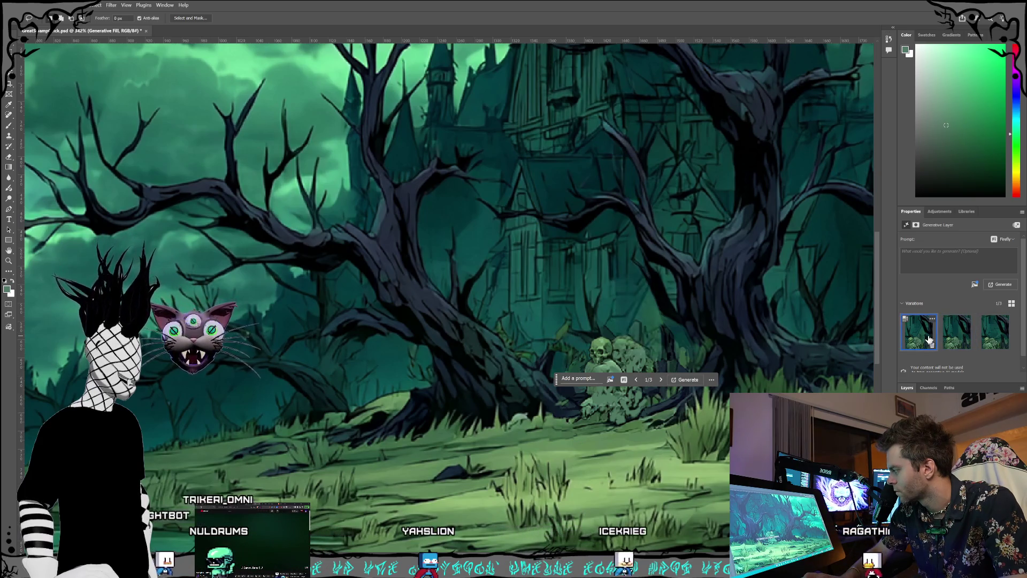
left_click(994, 338)
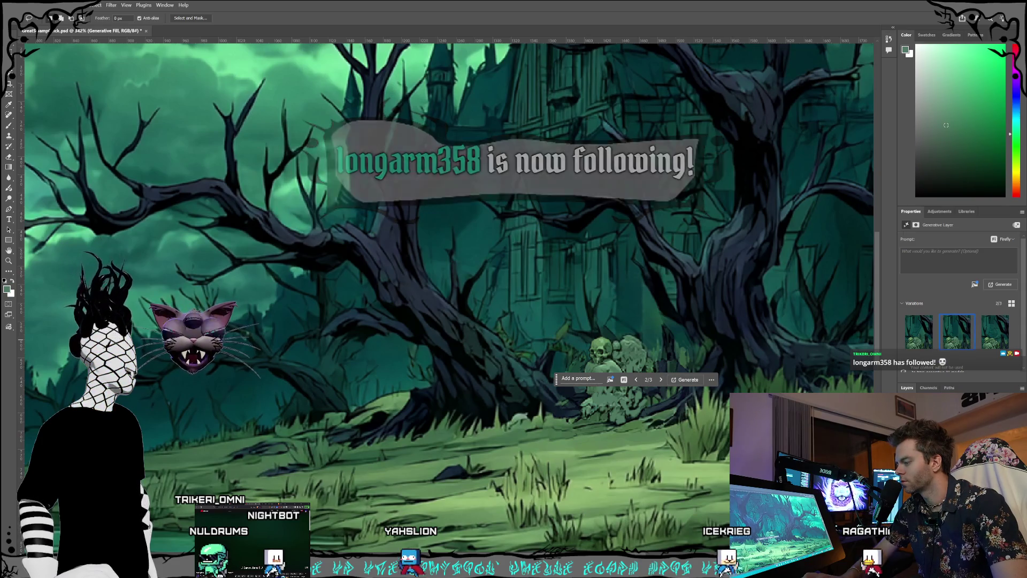
left_click(919, 331)
key("ctrl+z")
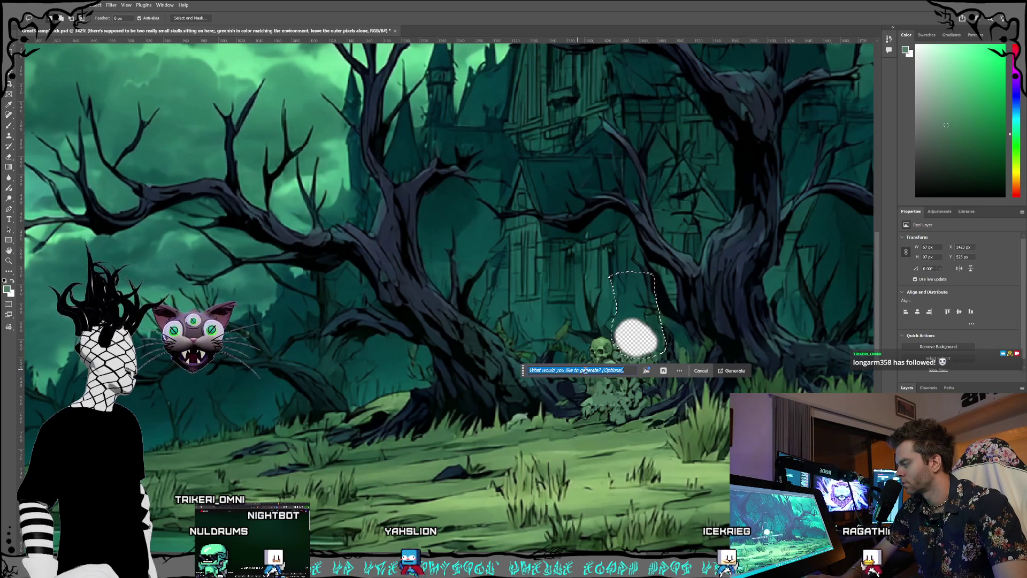
Step: Try a Gemini 3 with Nano Banana Pro fill on the gap, then discard it
left_click(663, 371)
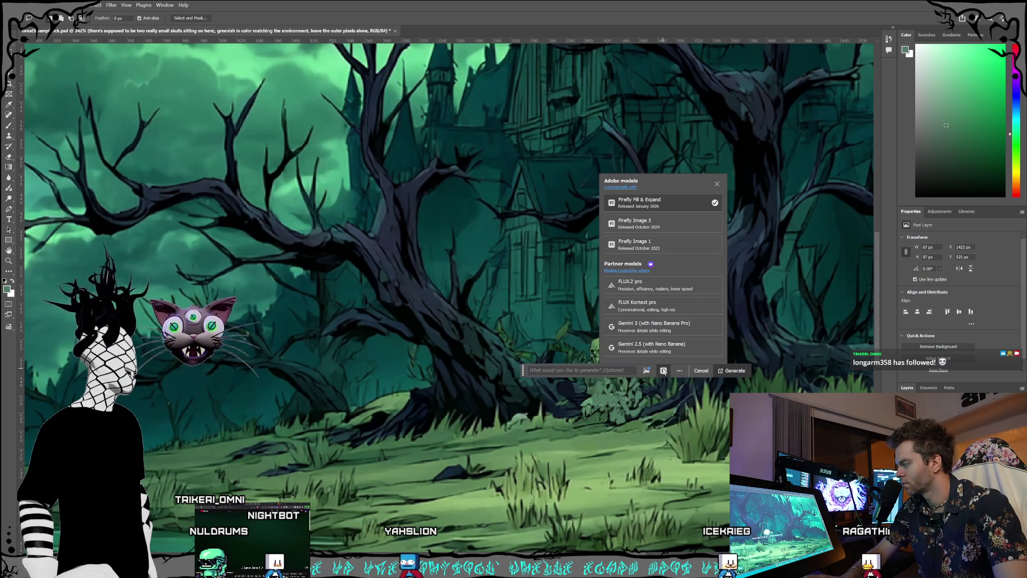
left_click(629, 335)
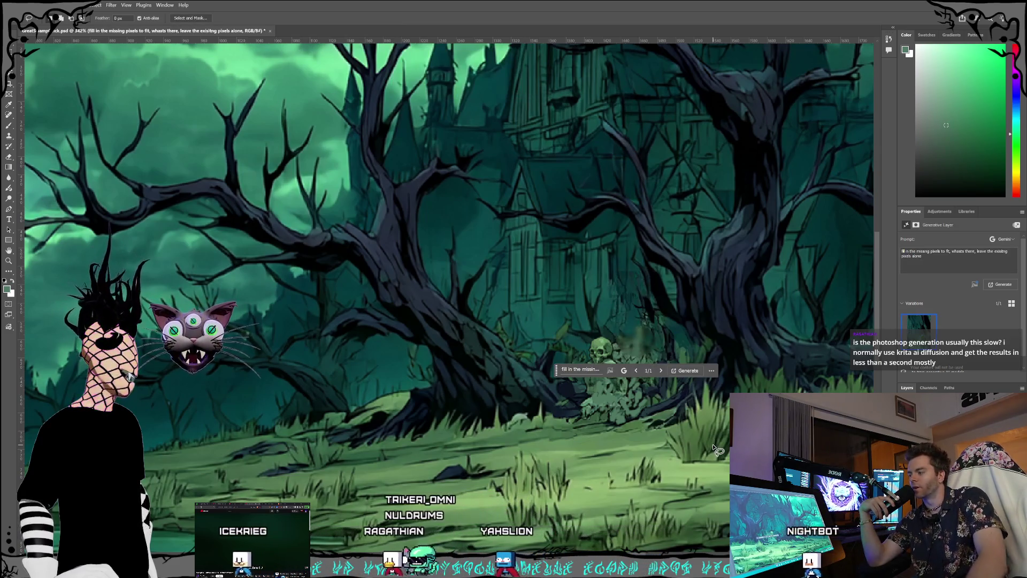
mouse_move(934, 345)
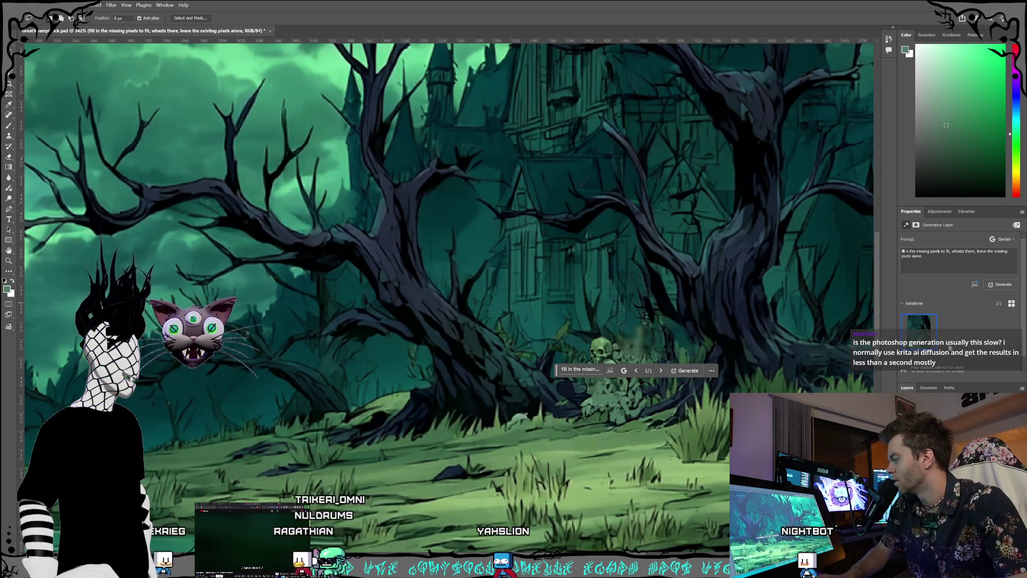
key("alt+bracketleft")
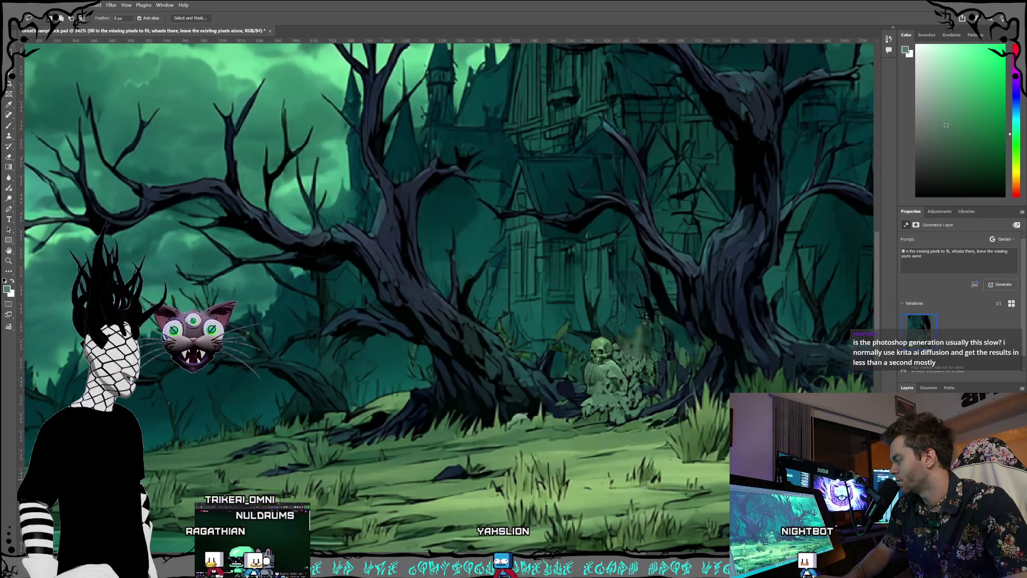
key("Delete")
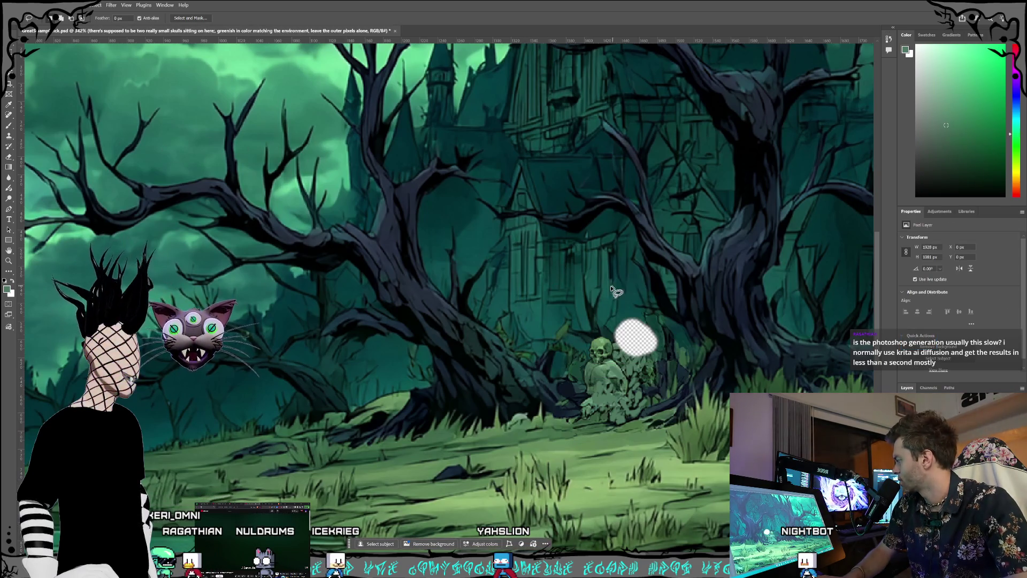
Step: Lasso the gap again and generate a promptless Firefly Fill & Expand fill
mouse_move(622, 313)
left_mouse_down()
mouse_move(614, 342)
mouse_move(645, 364)
mouse_move(661, 348)
mouse_move(655, 327)
mouse_move(621, 315)
mouse_move(623, 356)
mouse_move(644, 358)
mouse_move(661, 345)
mouse_move(659, 329)
mouse_move(623, 312)
left_mouse_up()
left_click(584, 371)
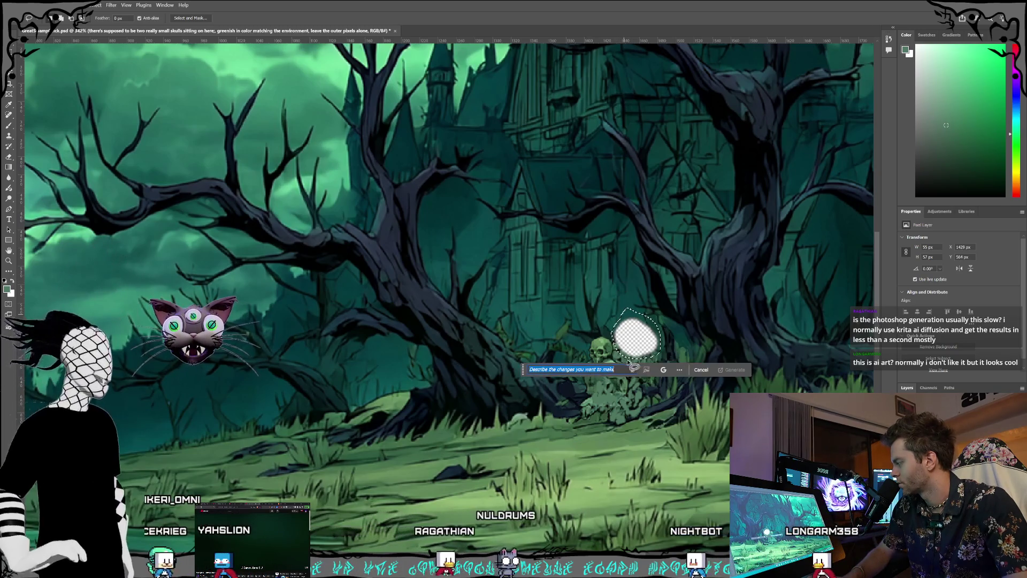
left_click(642, 223)
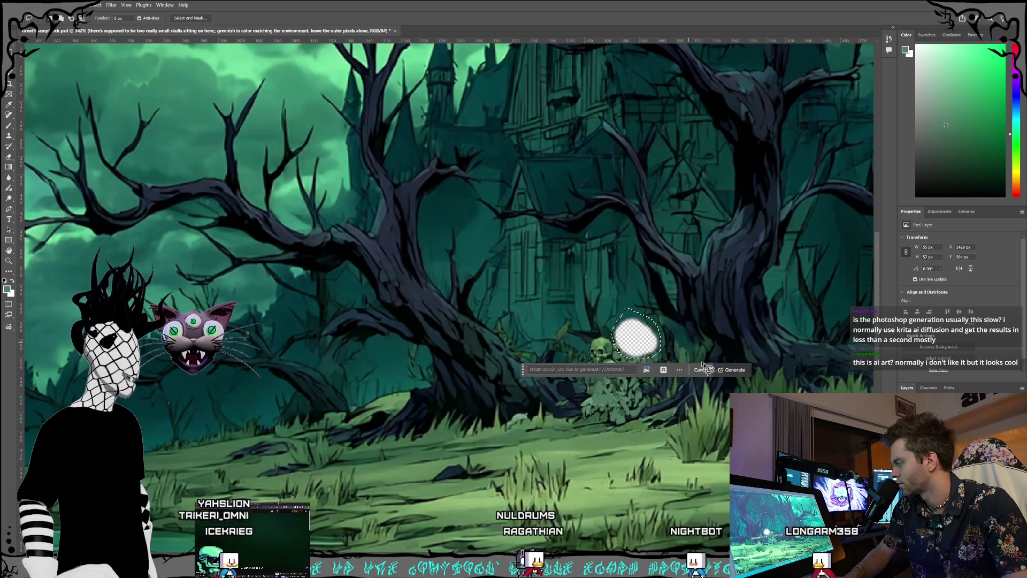
left_click(727, 370)
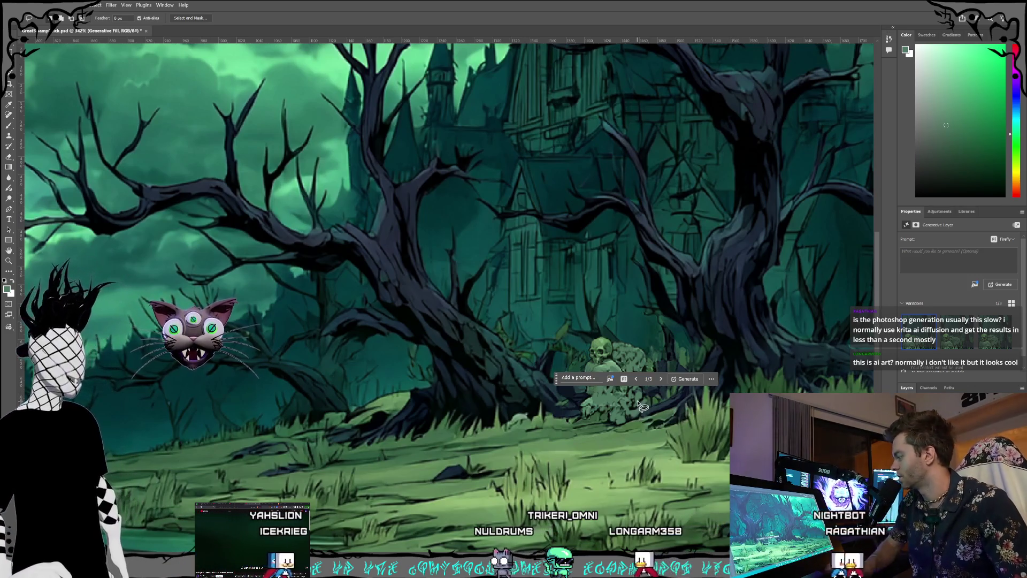
Step: Zoom out from 342% and pan until the whole swamp canvas is visible
scroll(639, 405, "down", 5)
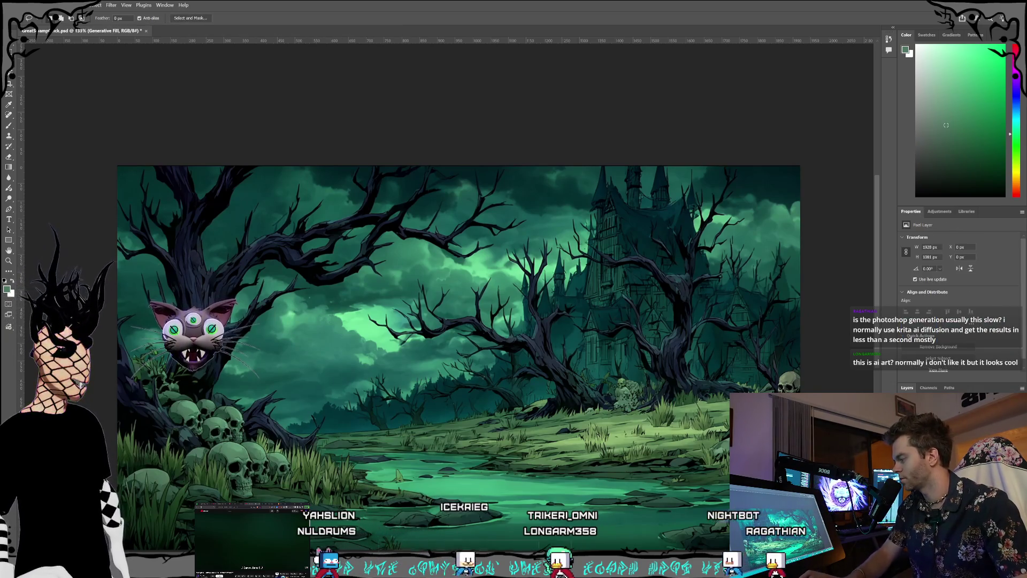
scroll(598, 407, "down", 2)
scroll(597, 406, "up", 1)
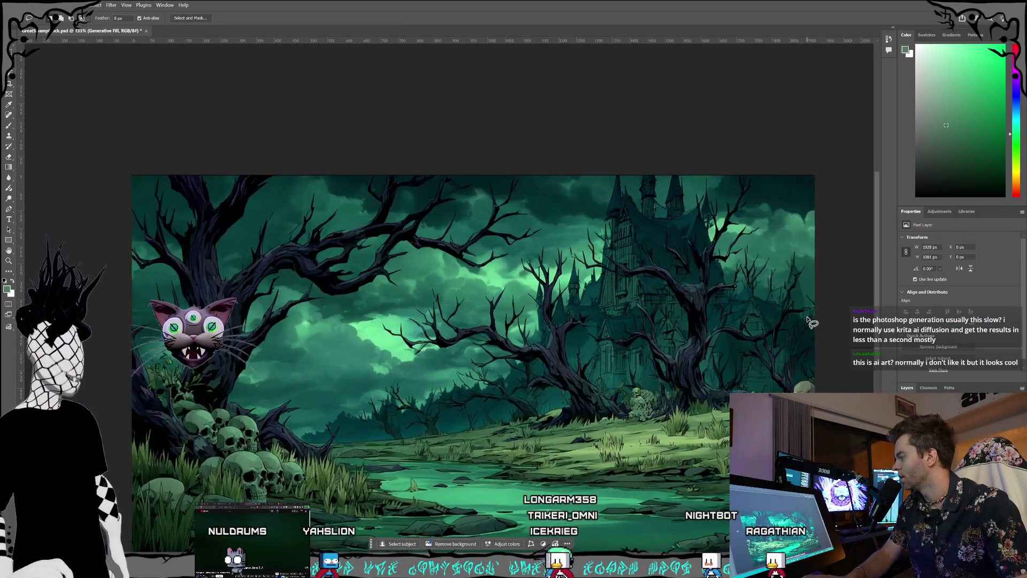
scroll(877, 342, "down", 2)
scroll(880, 335, "up", 2)
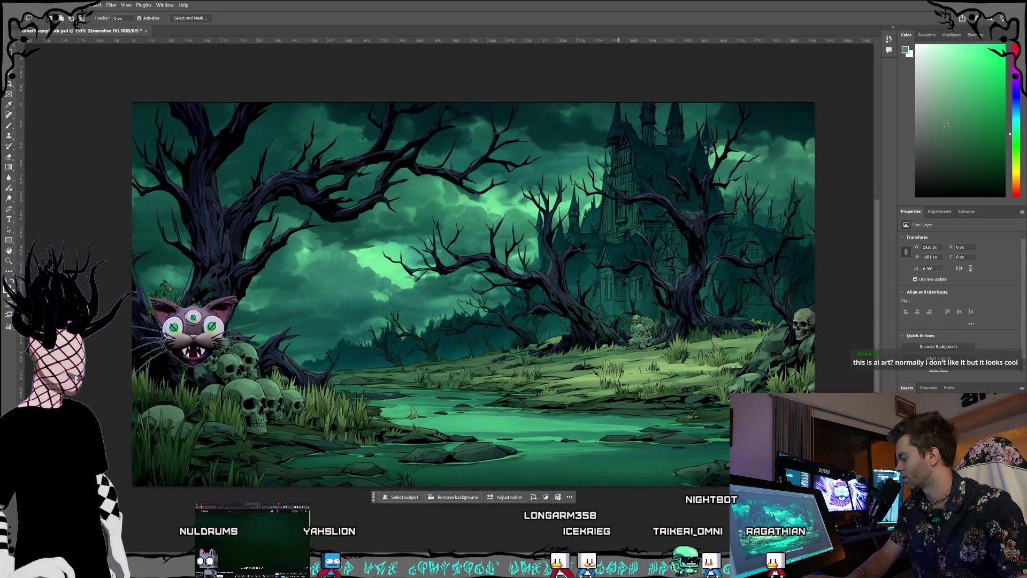
scroll(470, 295, "left", 1)
scroll(668, 483, "up", 1)
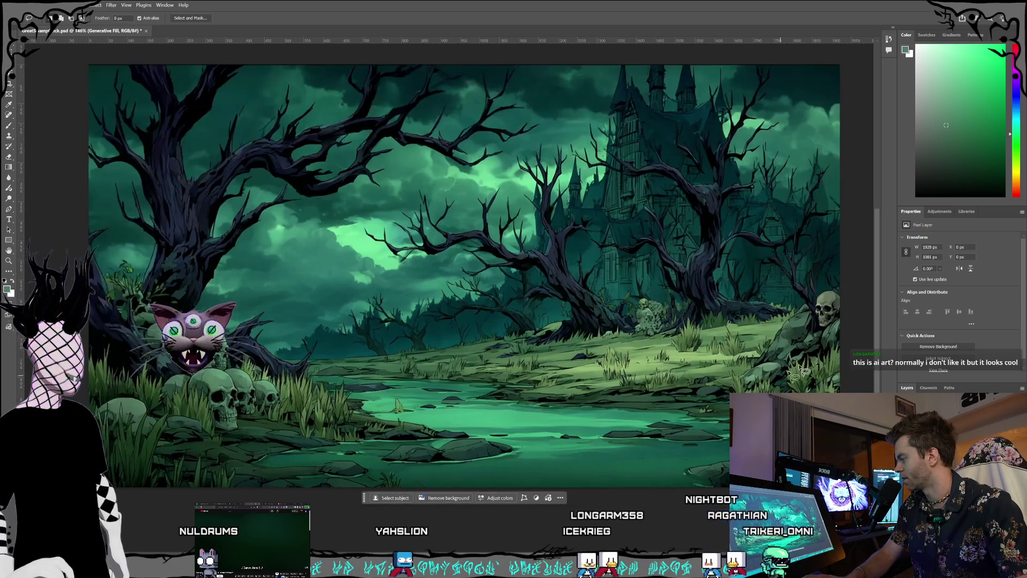
scroll(877, 329, "up", 1)
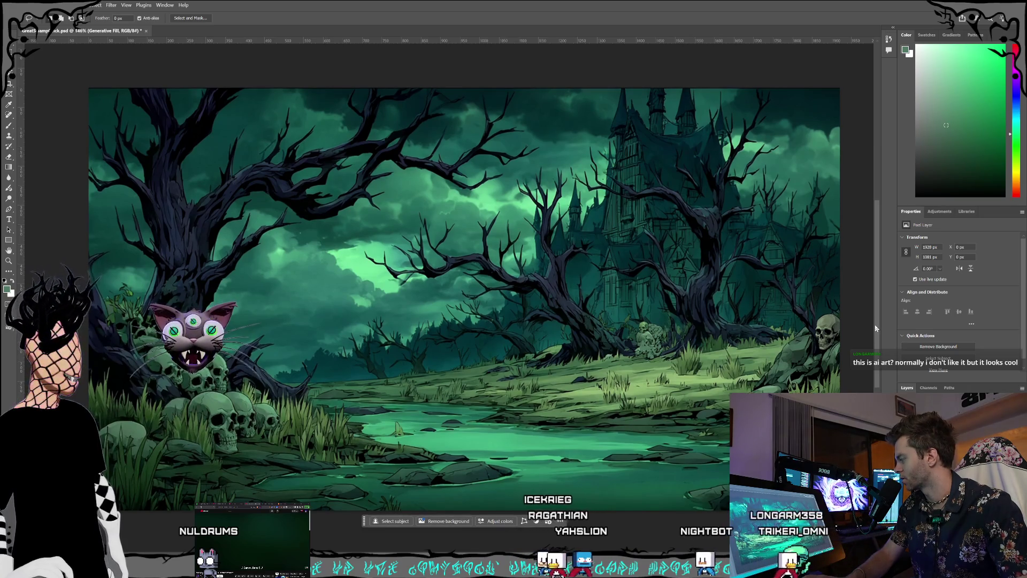
scroll(876, 328, "up", 1)
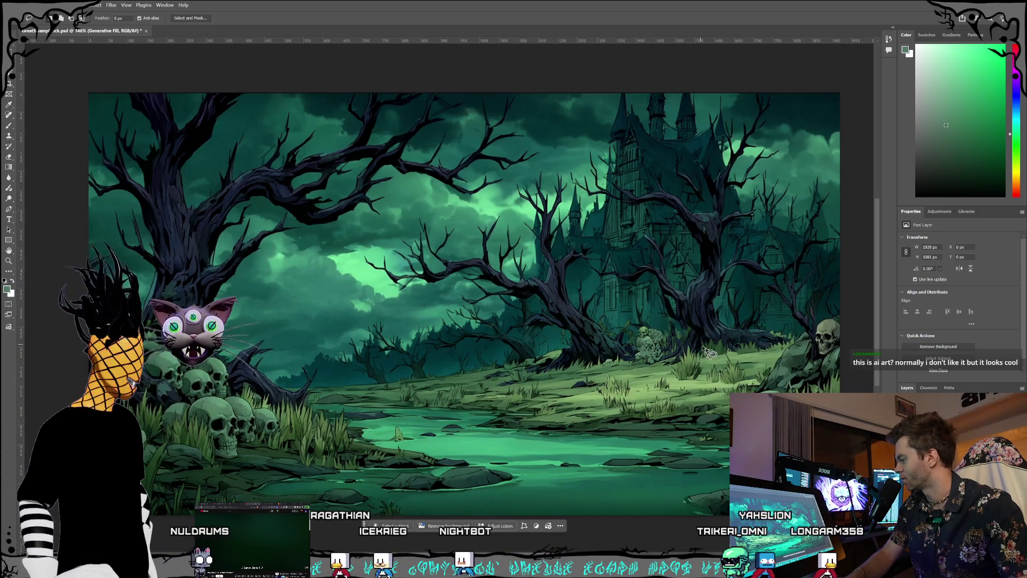
Step: Scale the generated layer to about 1933 × 1084 px past the canvas edges, commit, deselect
key("v")
left_click_drag(84, 91, 86, 90)
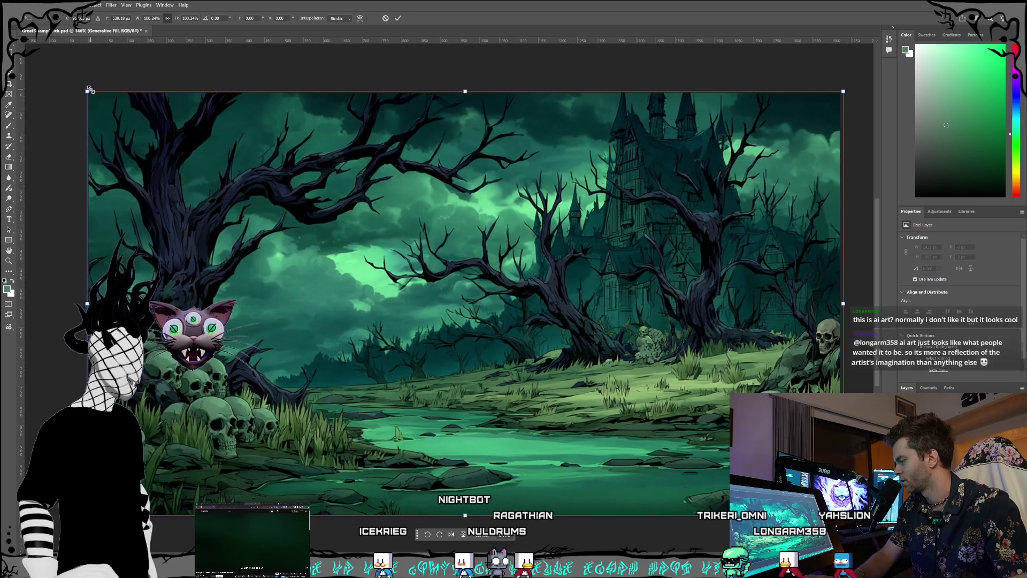
key("Return")
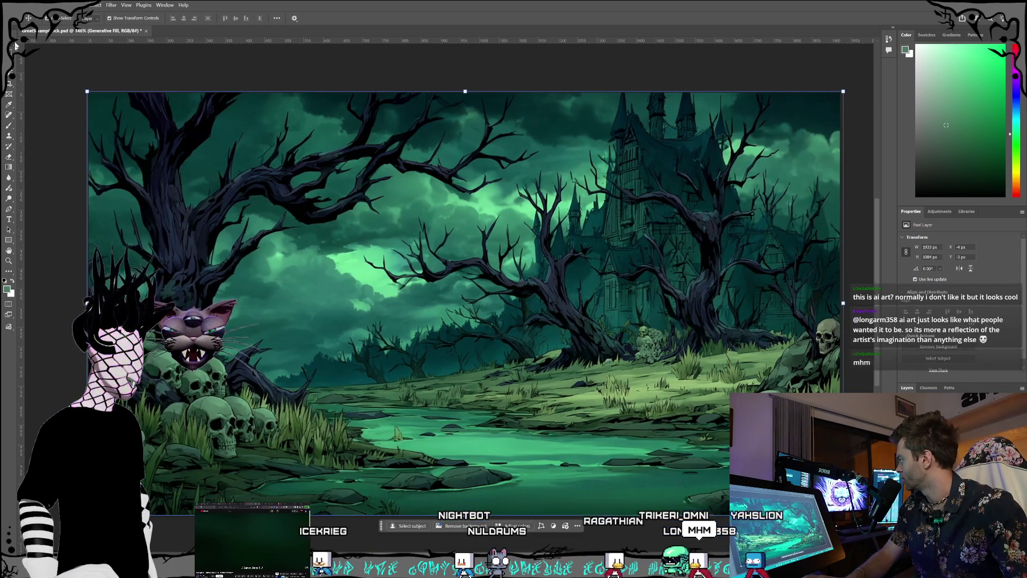
left_click(63, 59)
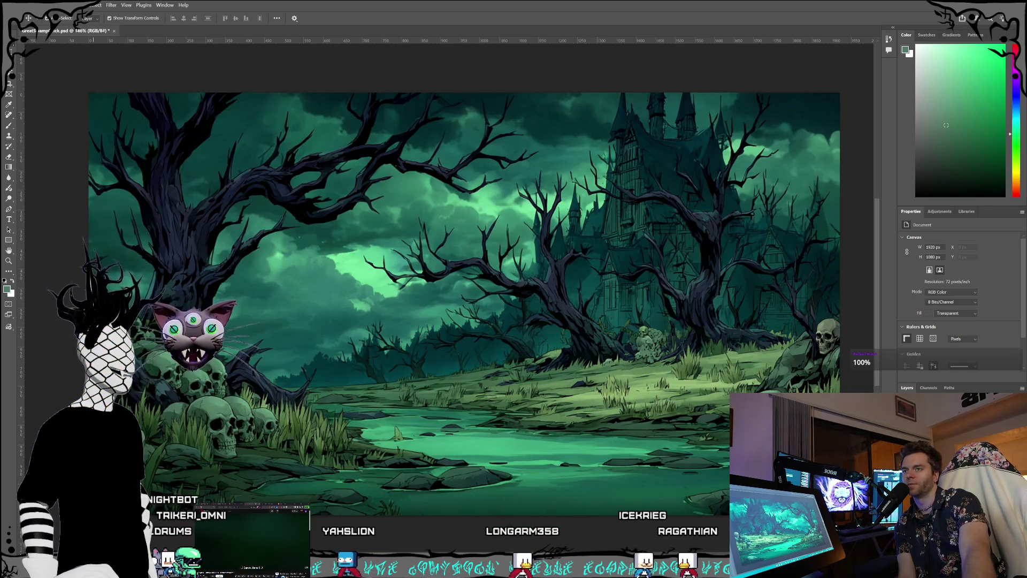
key("alt+Tab")
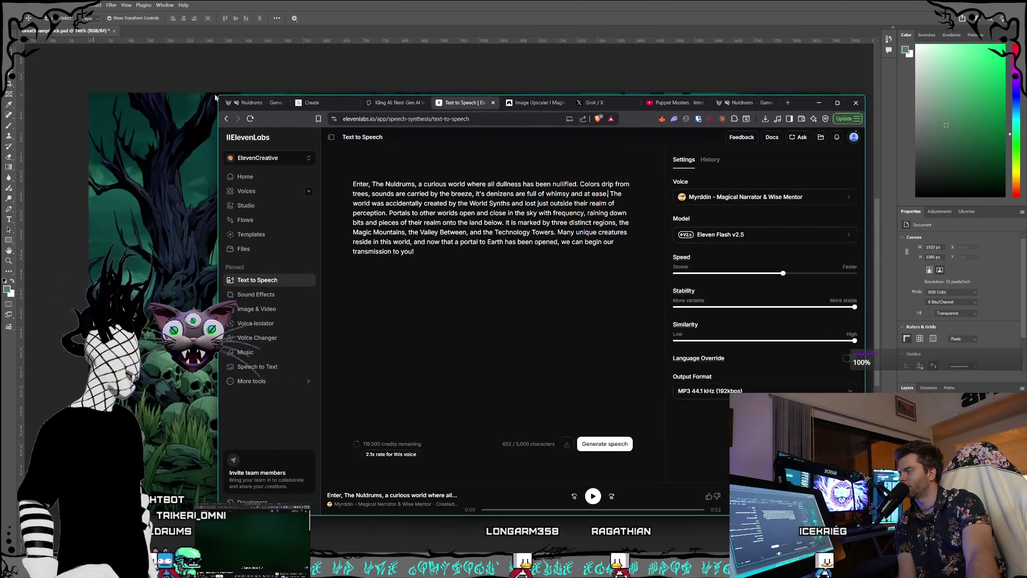
Step: Enlarge the browser window and scroll down the Midjourney Create image feed
left_click_drag(215, 95, 157, 59)
left_click(258, 66)
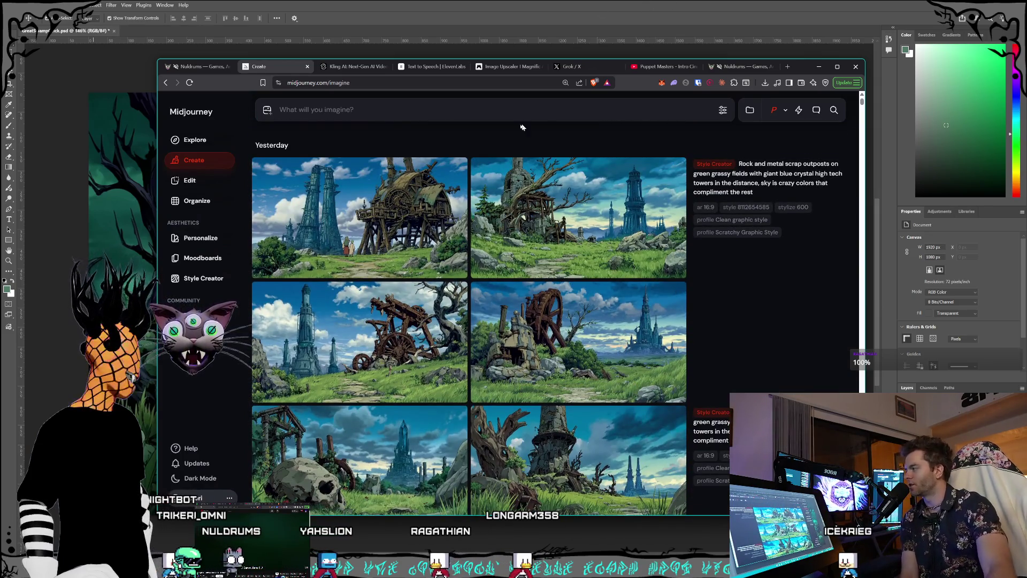
scroll(568, 271, "down", 10)
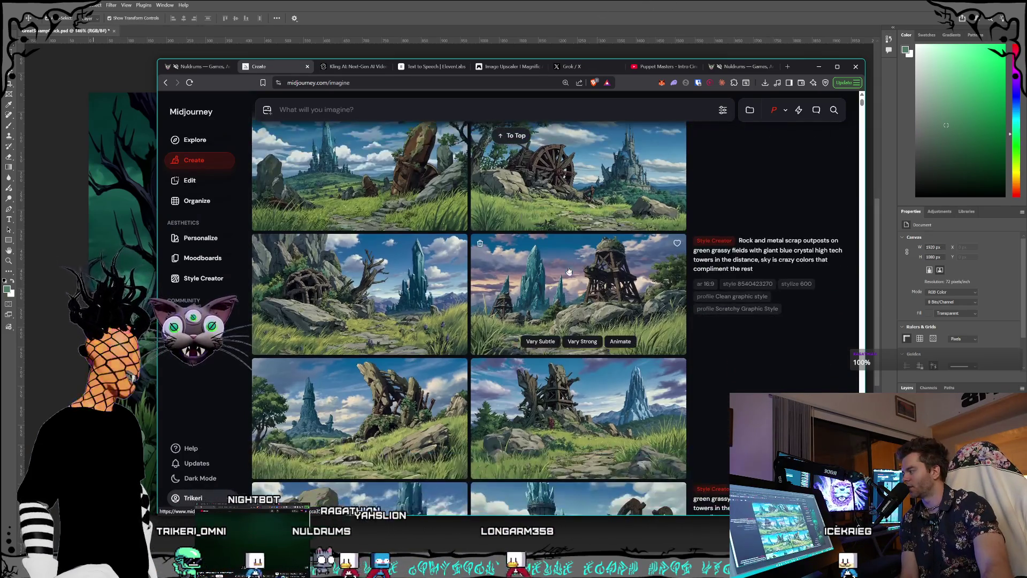
Step: View the crystal towers location on the live nuldrums.world map, then return to Midjourney
left_click(195, 66)
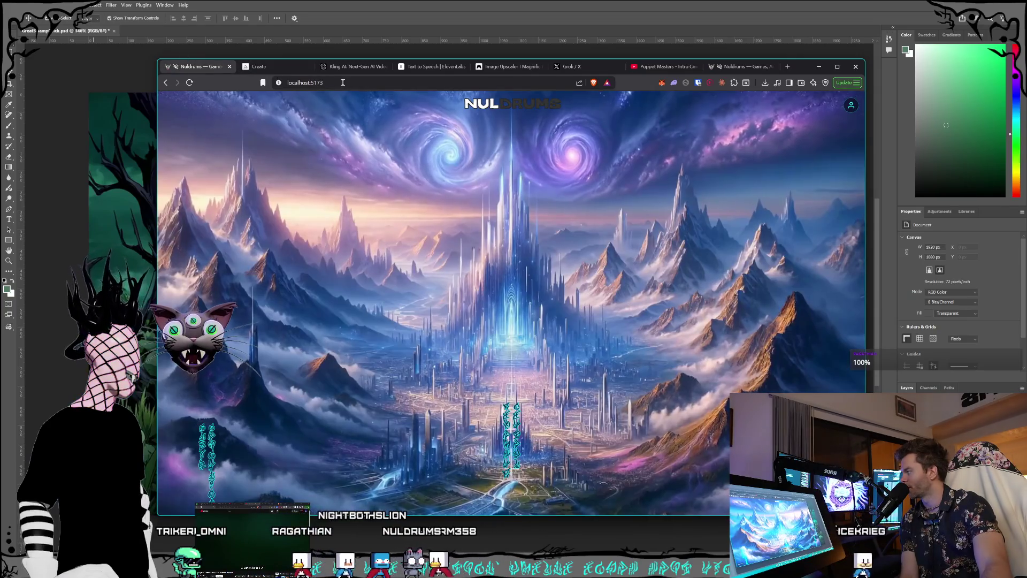
left_click(737, 68)
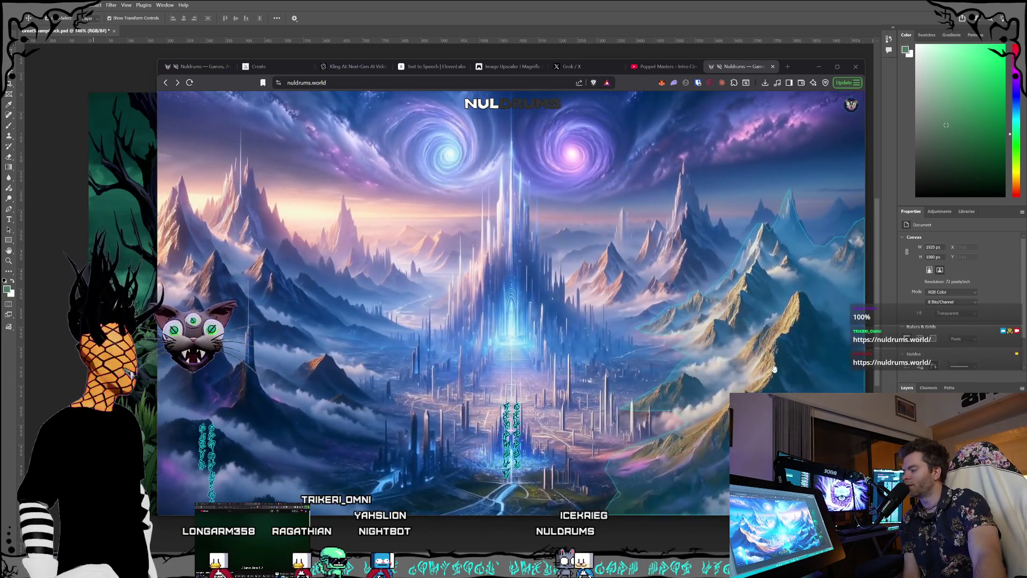
left_click(768, 369)
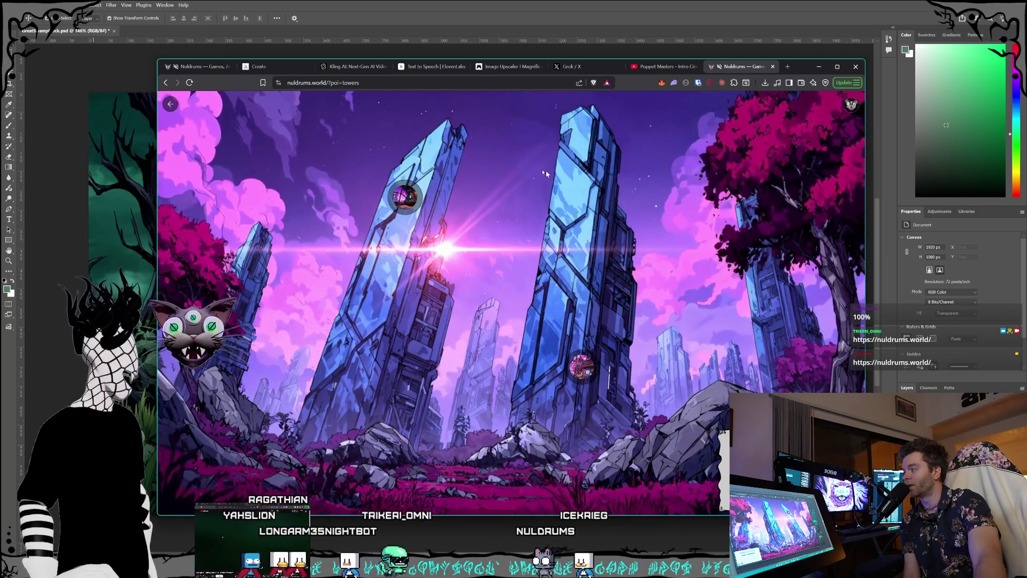
key("ctrl+2")
Step: Scroll through the past generations in the Midjourney Create feed
scroll(519, 259, "down", 10)
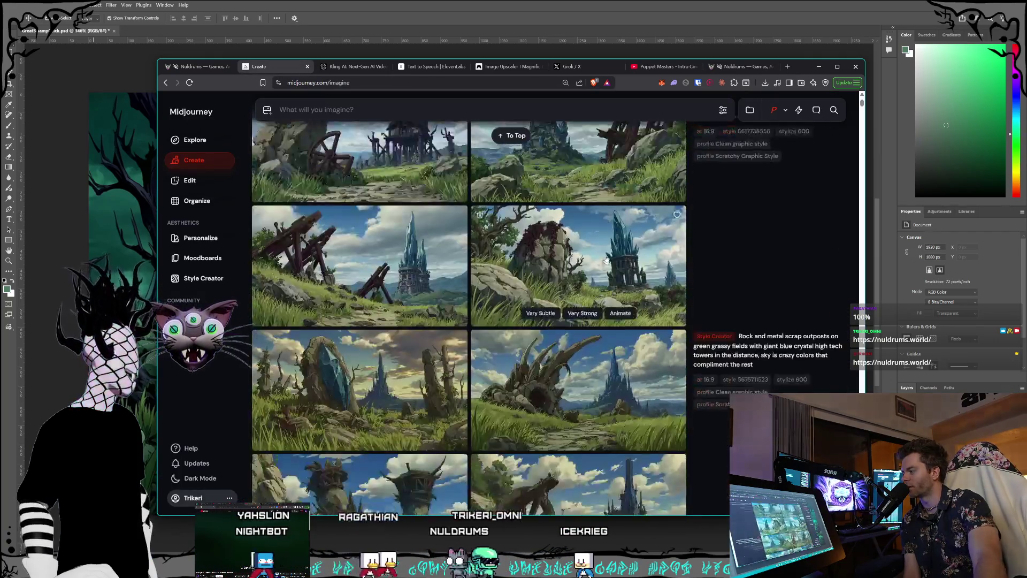
scroll(609, 261, "down", 10)
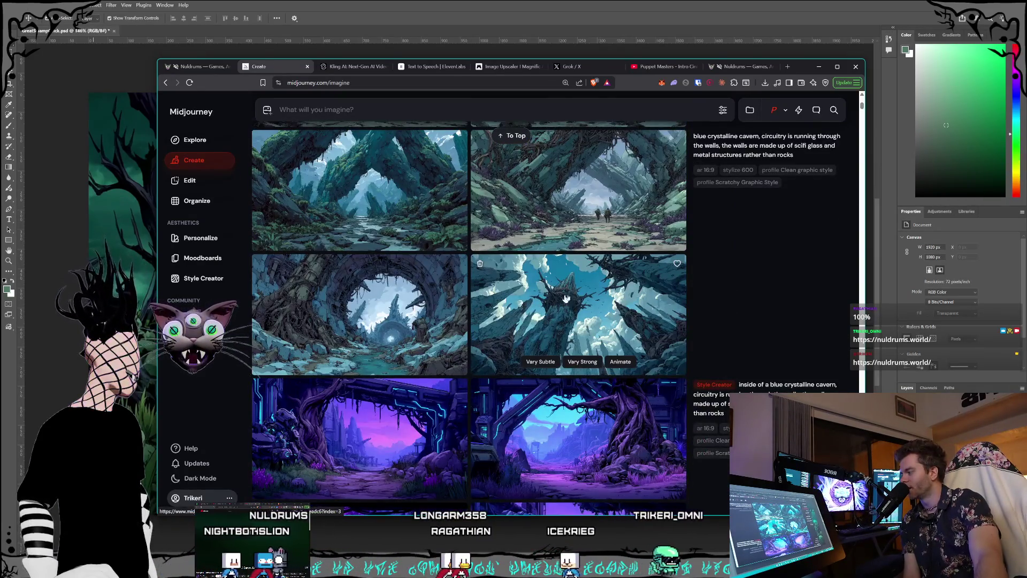
scroll(535, 292, "up", 5)
scroll(531, 298, "up", 6)
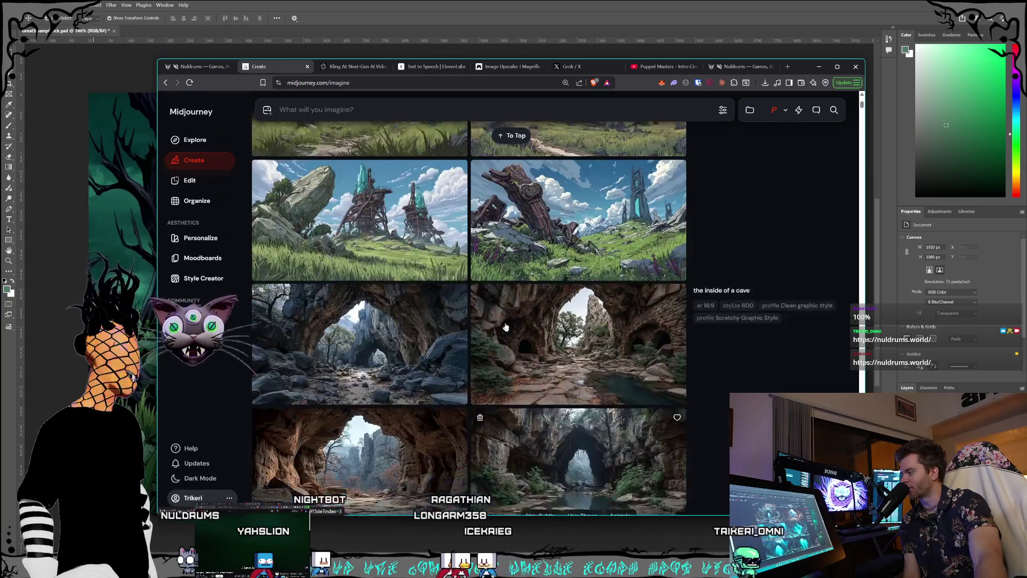
scroll(429, 300, "down", 6)
scroll(429, 299, "down", 10)
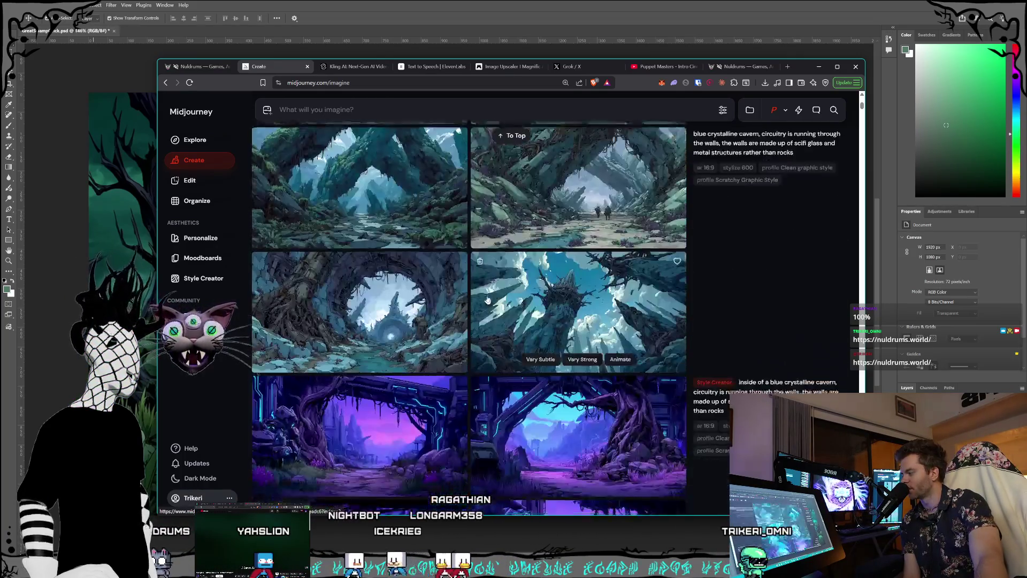
scroll(476, 319, "down", 10)
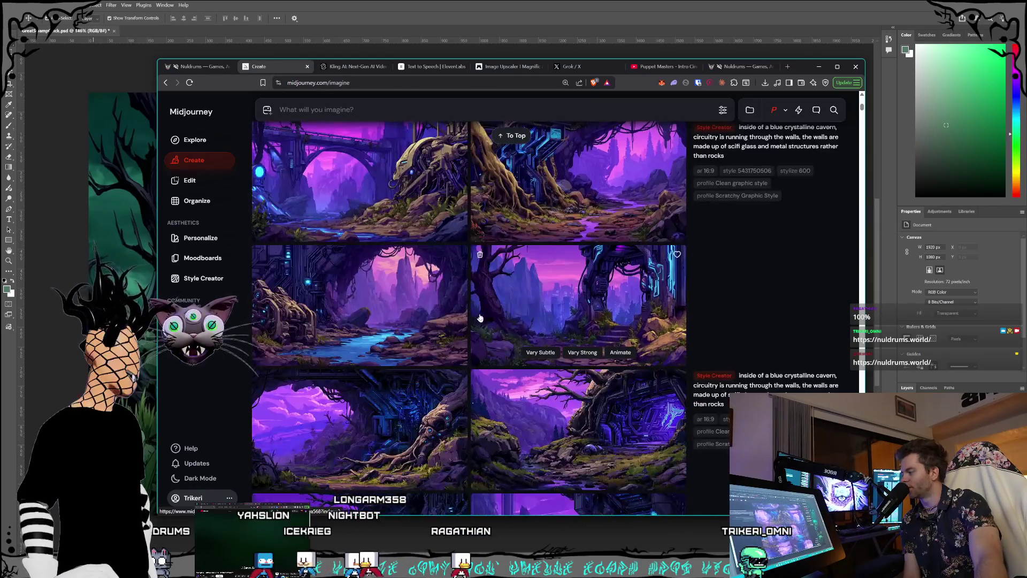
scroll(483, 316, "down", 10)
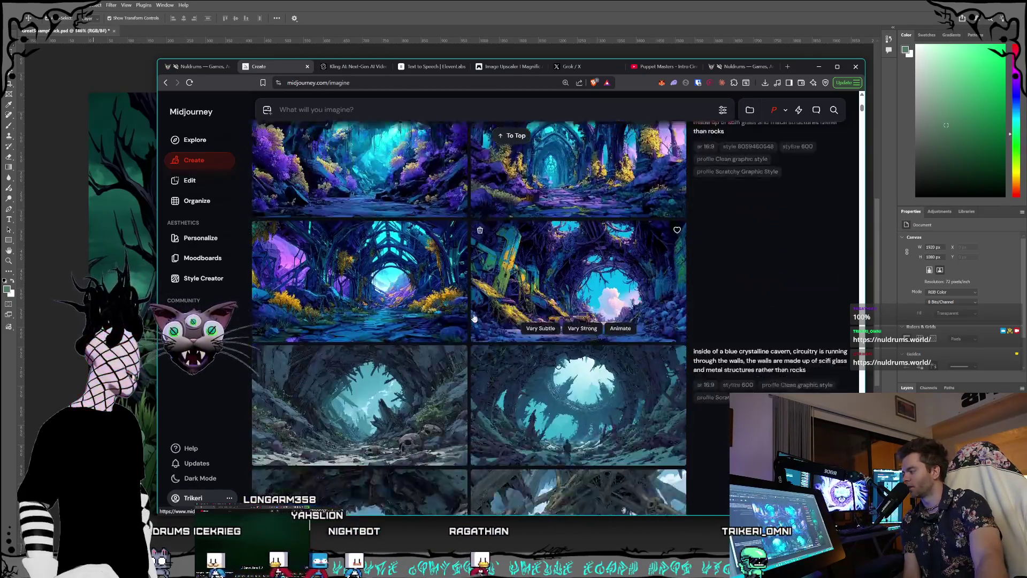
scroll(499, 326, "down", 10)
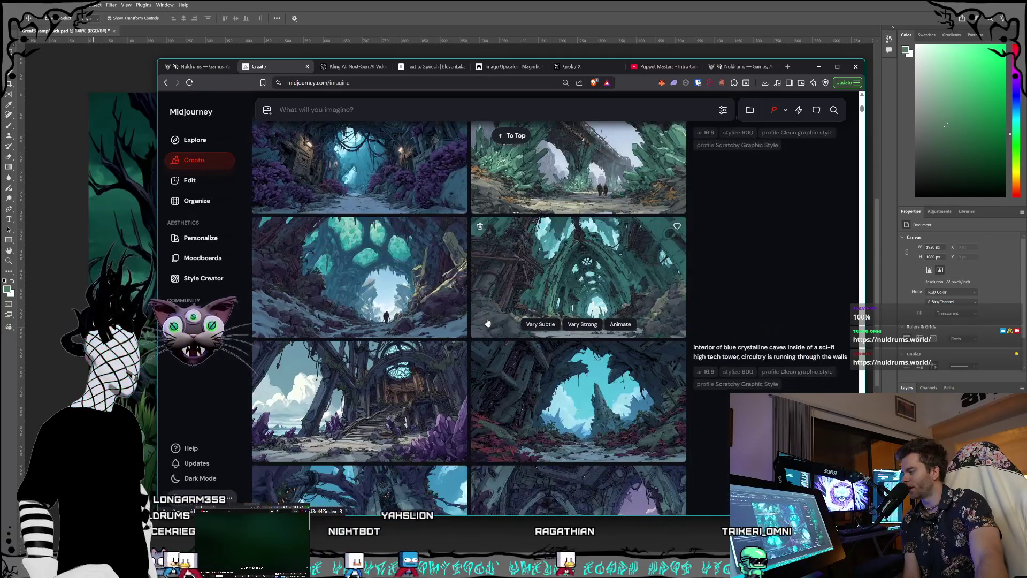
scroll(468, 325, "down", 3)
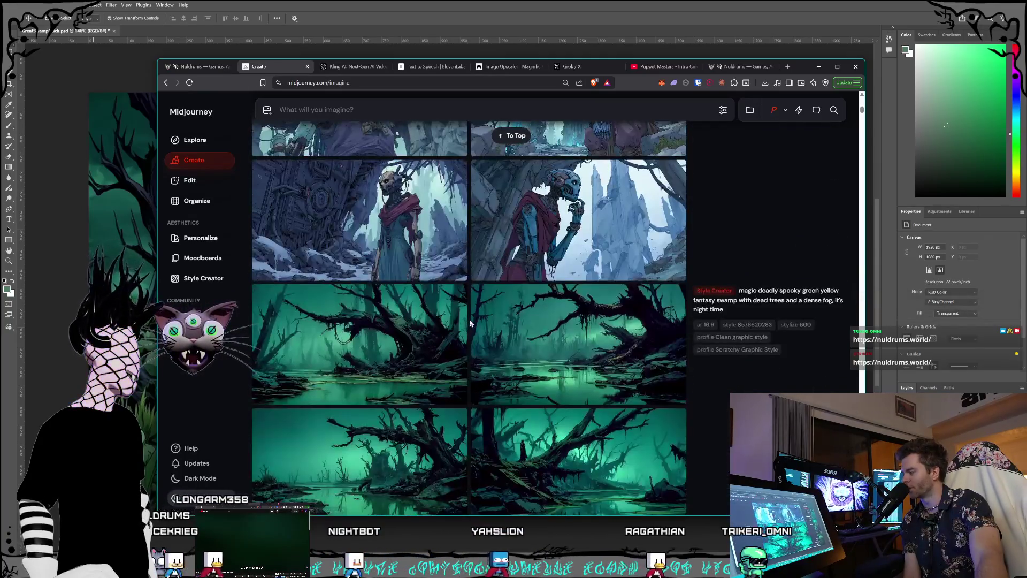
scroll(482, 262, "down", 4)
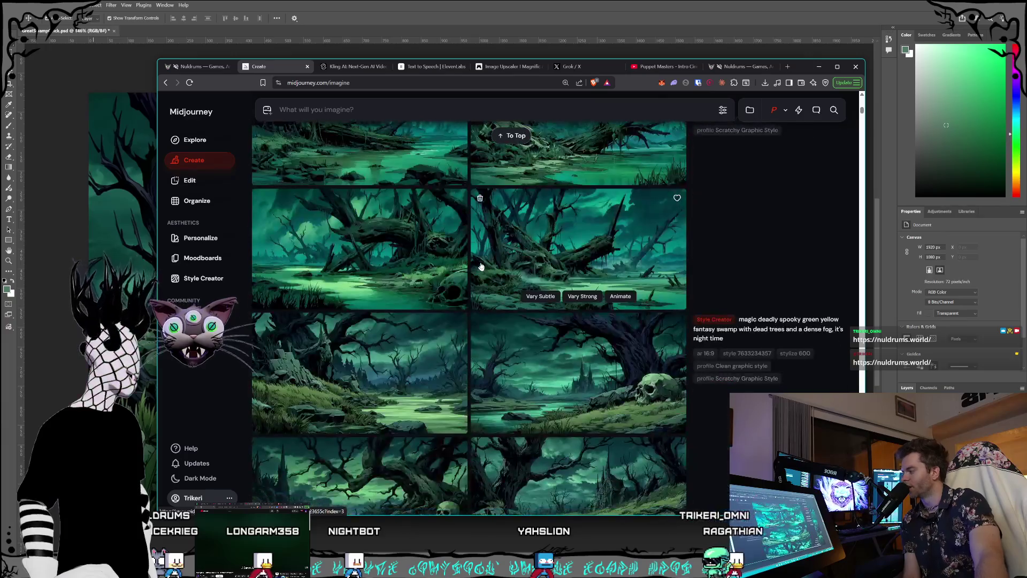
scroll(515, 261, "down", 3)
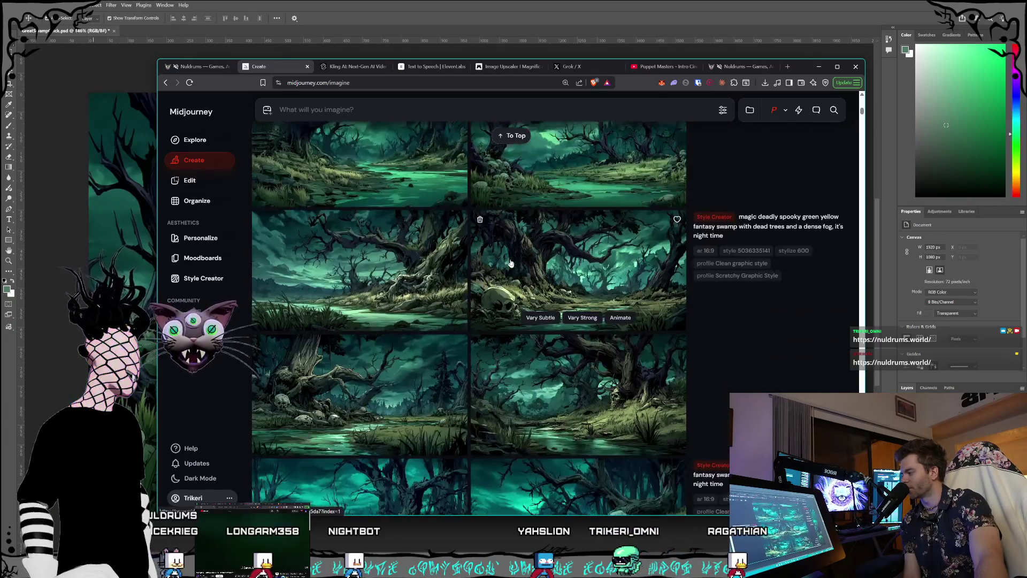
scroll(513, 263, "down", 10)
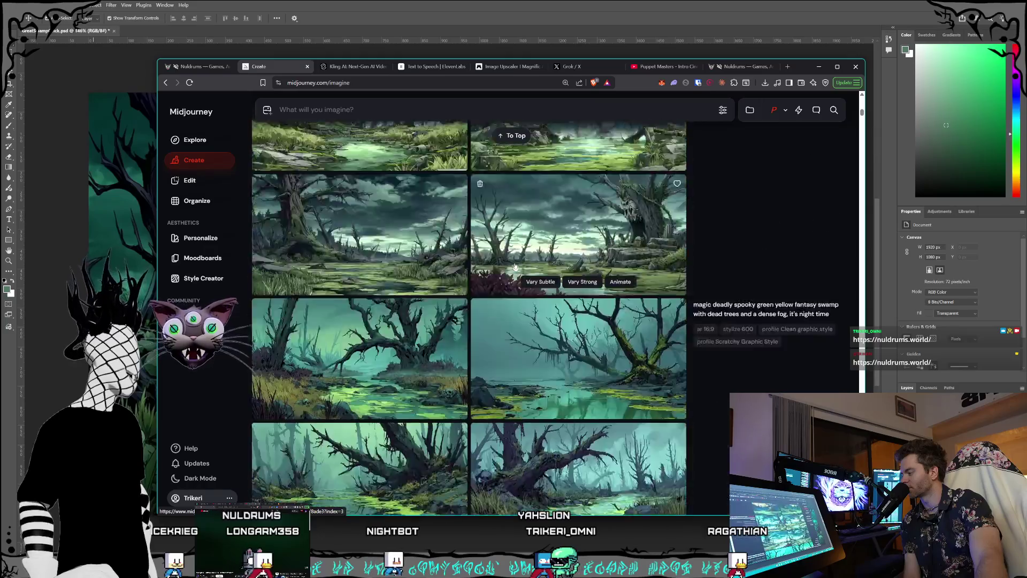
scroll(514, 265, "down", 10)
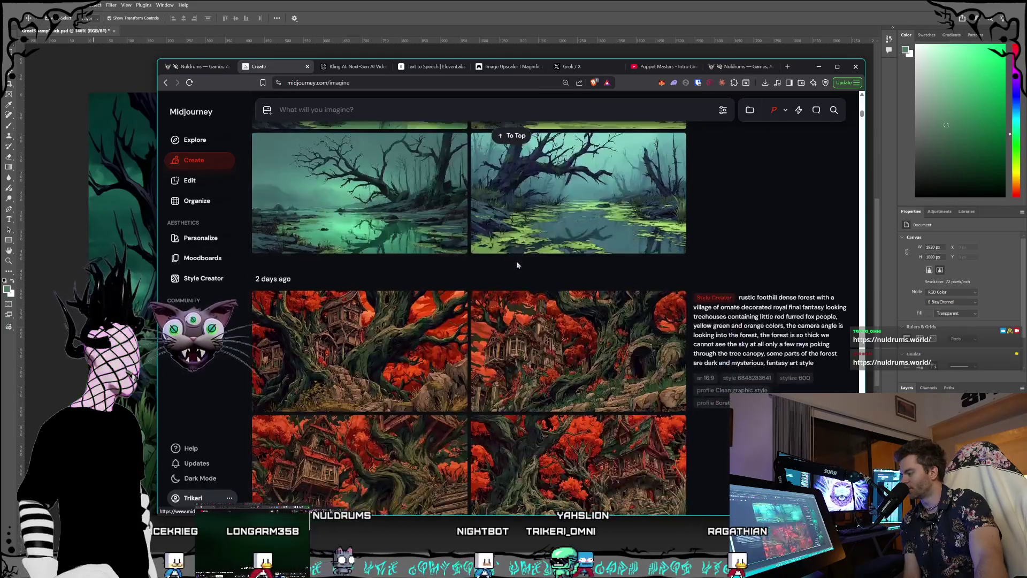
scroll(516, 266, "up", 5)
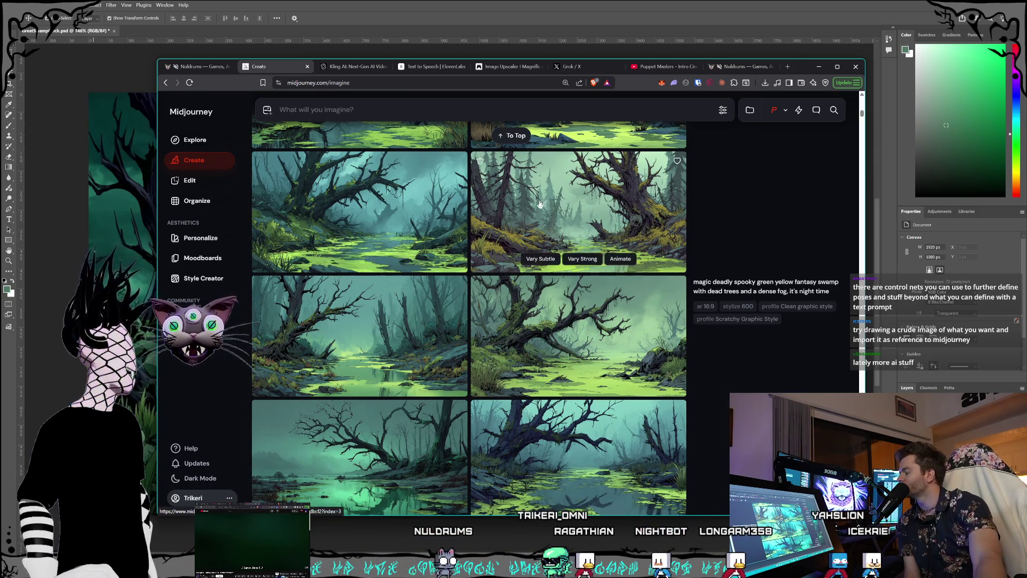
Step: Open the skeleton king on a throne image, then switch to Kling AI's video page
scroll(479, 182, "down", 5)
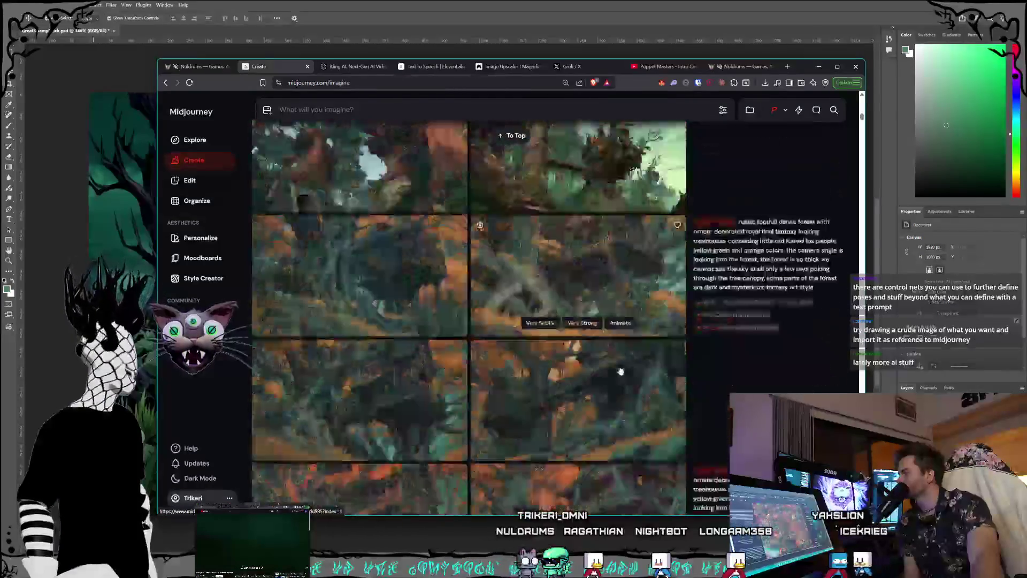
left_click_drag(862, 119, 867, 167)
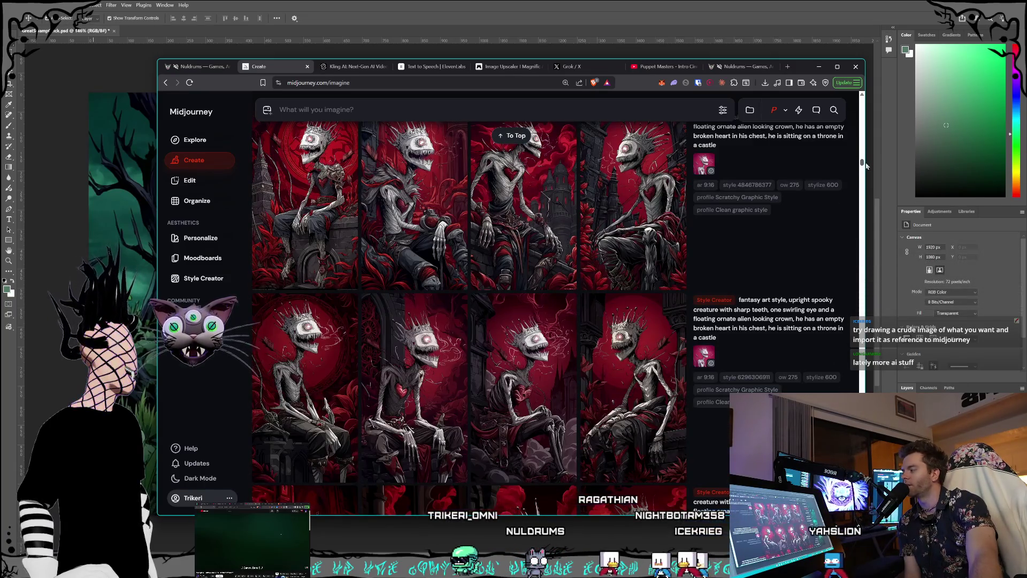
scroll(613, 369, "up", 1)
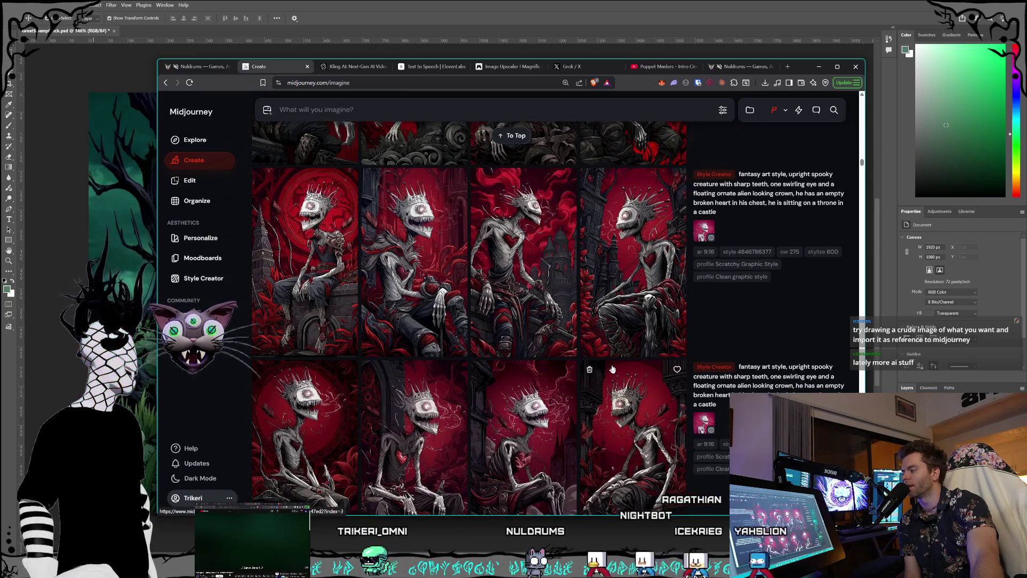
scroll(613, 369, "up", 1)
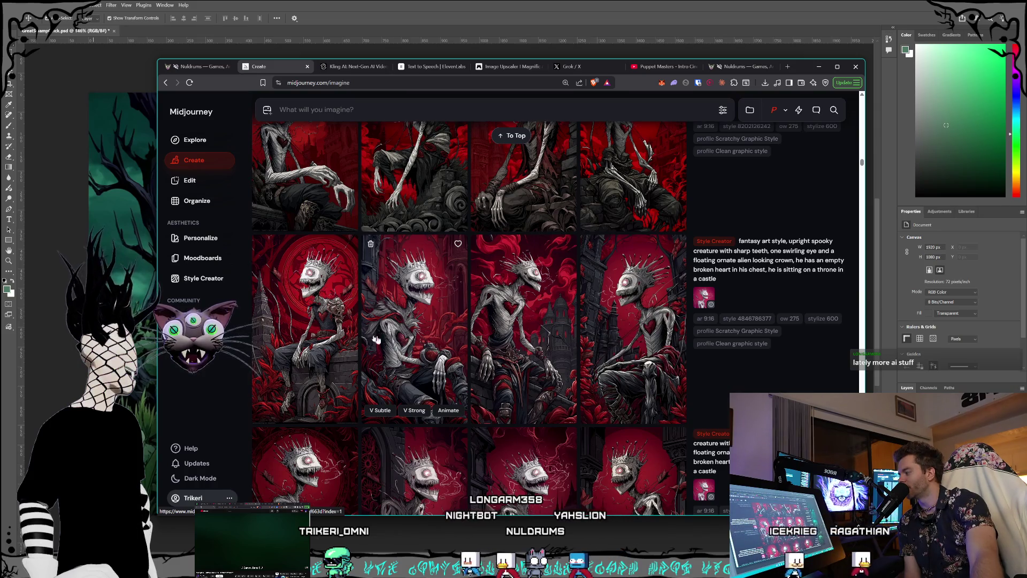
left_click(392, 339)
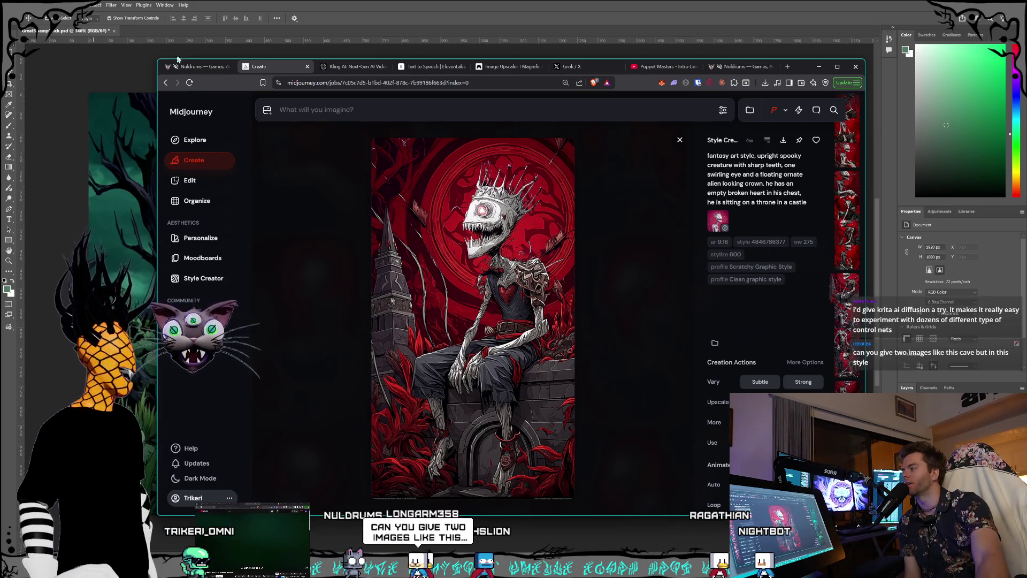
key("ctrl+Tab")
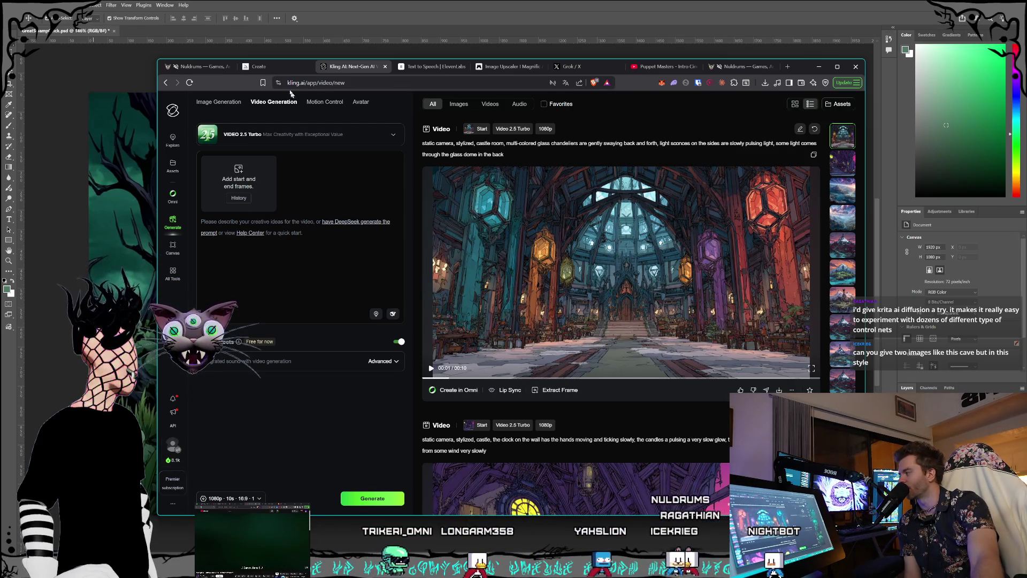
left_click(270, 69)
Step: Return to the Kling AI tab, then minimize the browser to reveal the Photoshop swamp painting
left_click(343, 66)
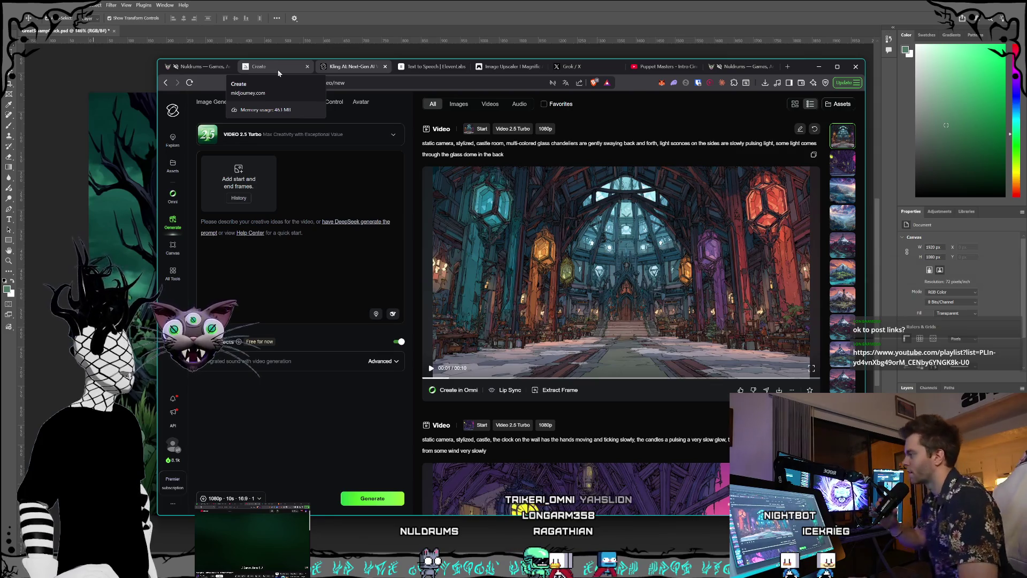
left_click(388, 4)
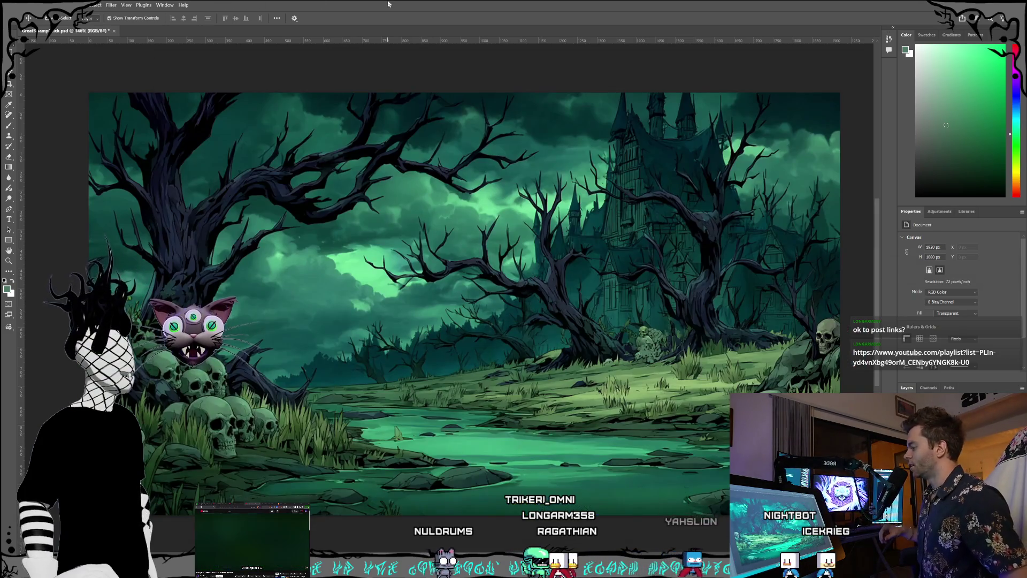
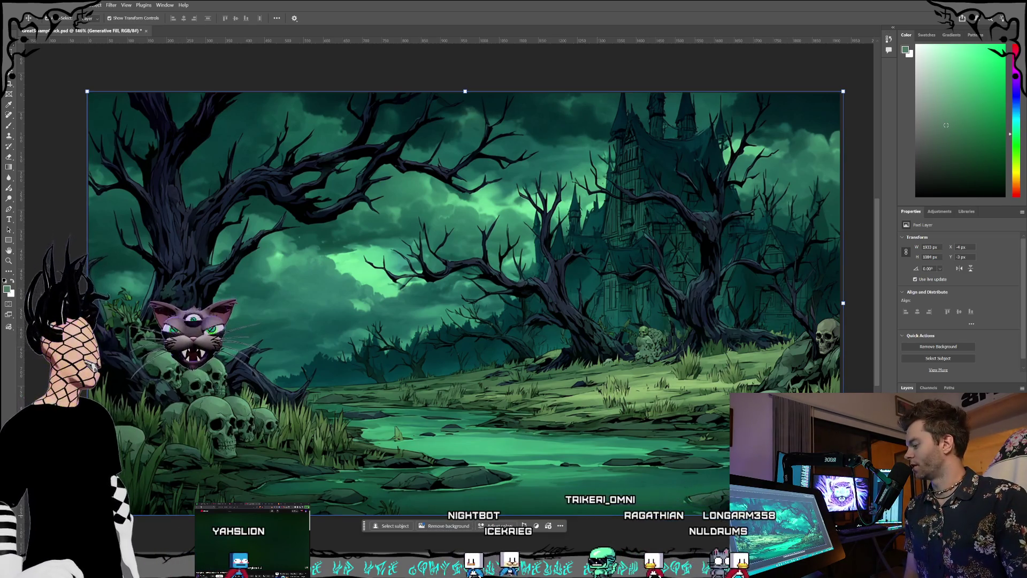
Step: Cycle through the generated swamp variations and settle on the teal swamp with fallen trees and a cloaked figure
key("ctrl+comma")
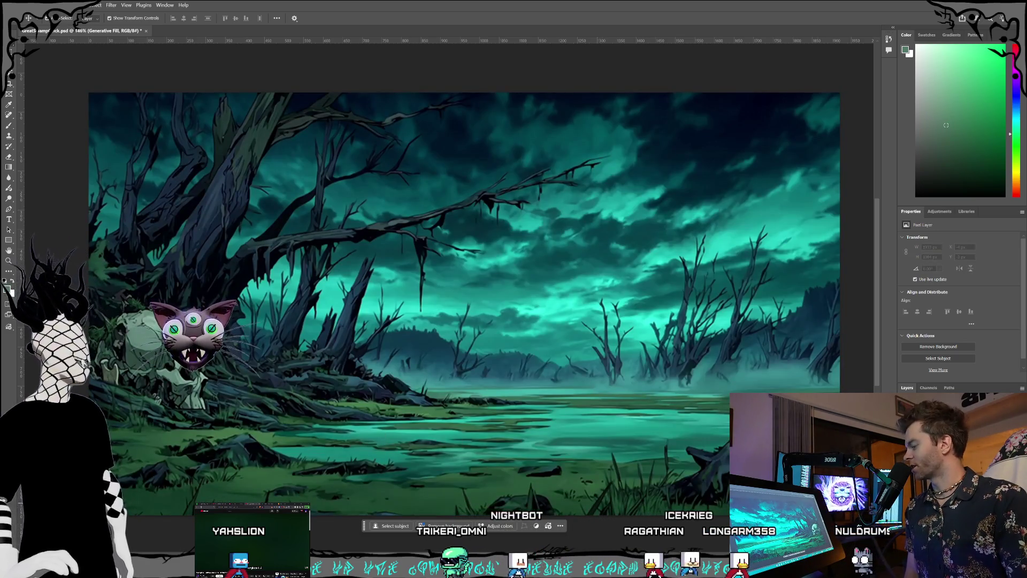
key("ctrl+comma")
key("ctrl+comma")
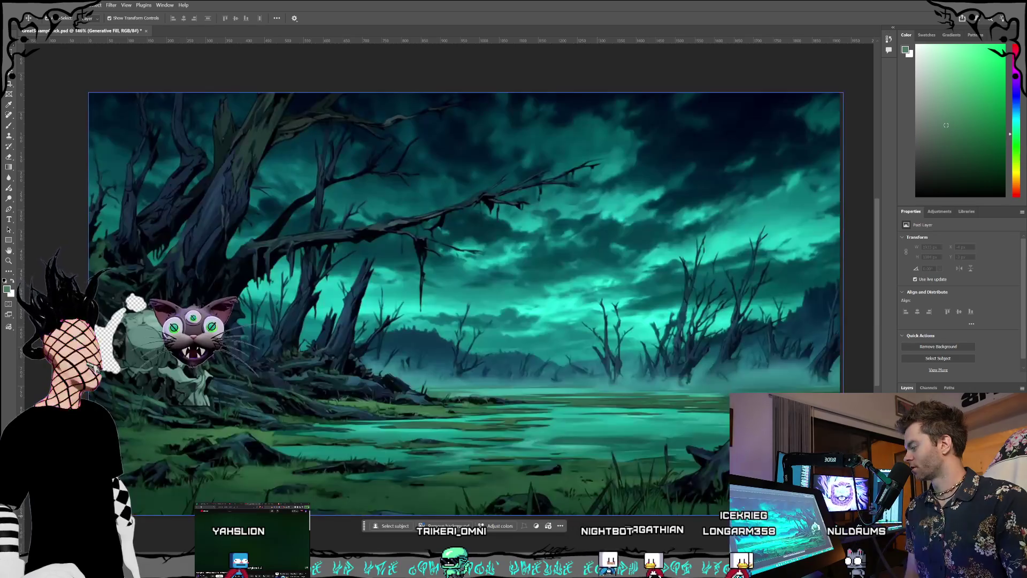
key("alt+bracketleft")
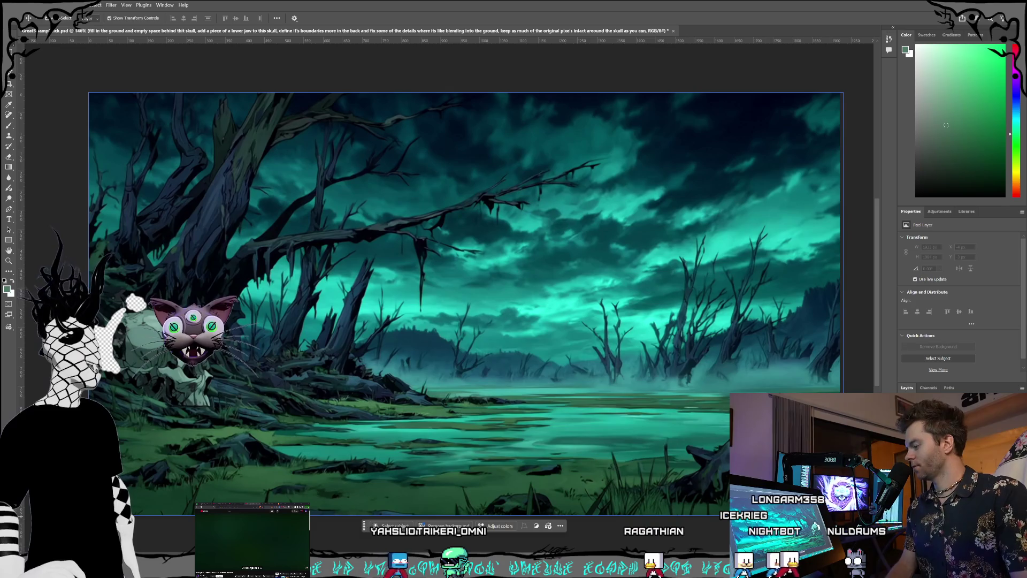
key("ctrl+comma")
key("alt+bracketleft")
key("ctrl+comma")
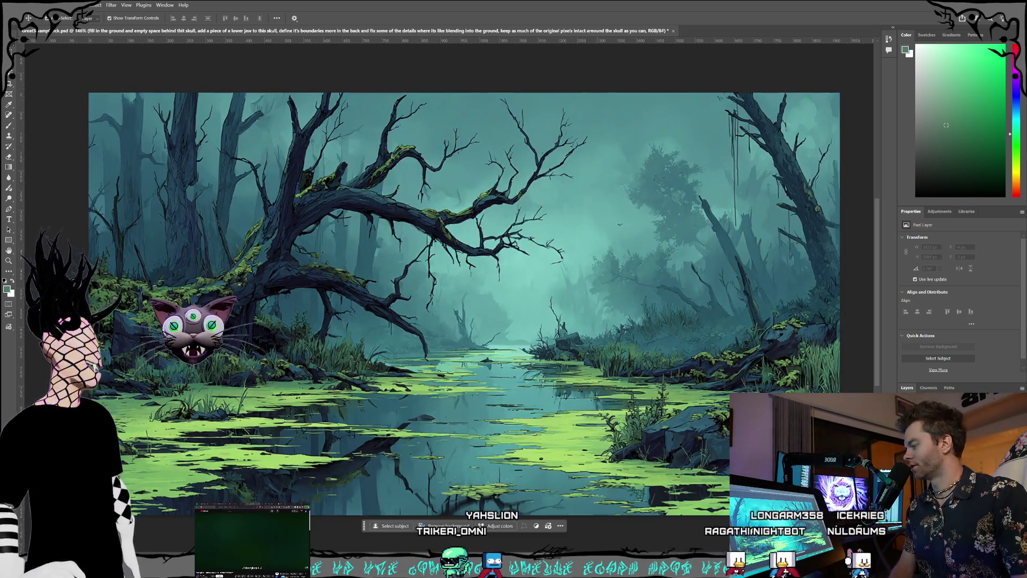
key("ctrl+comma")
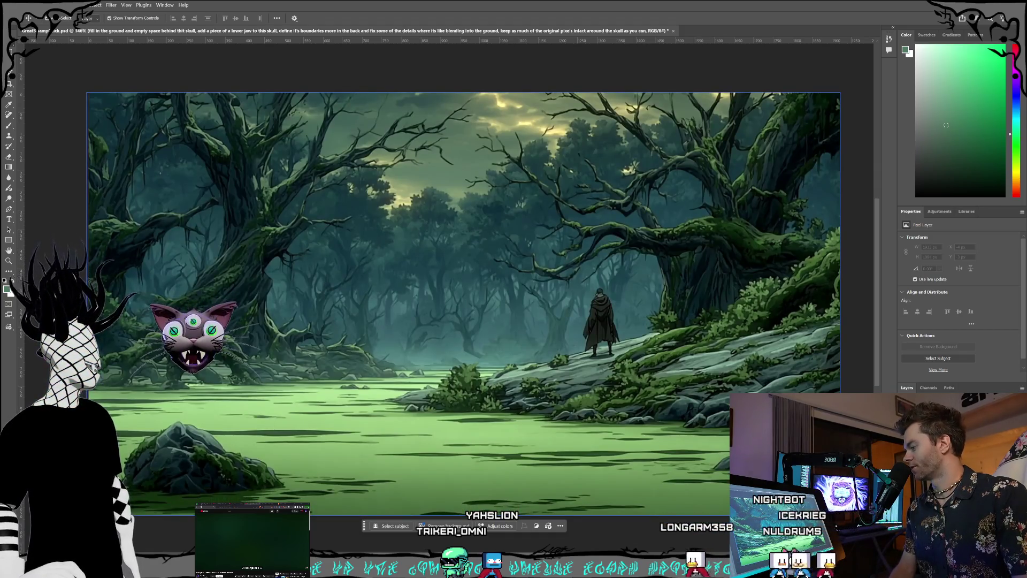
key("ctrl+comma")
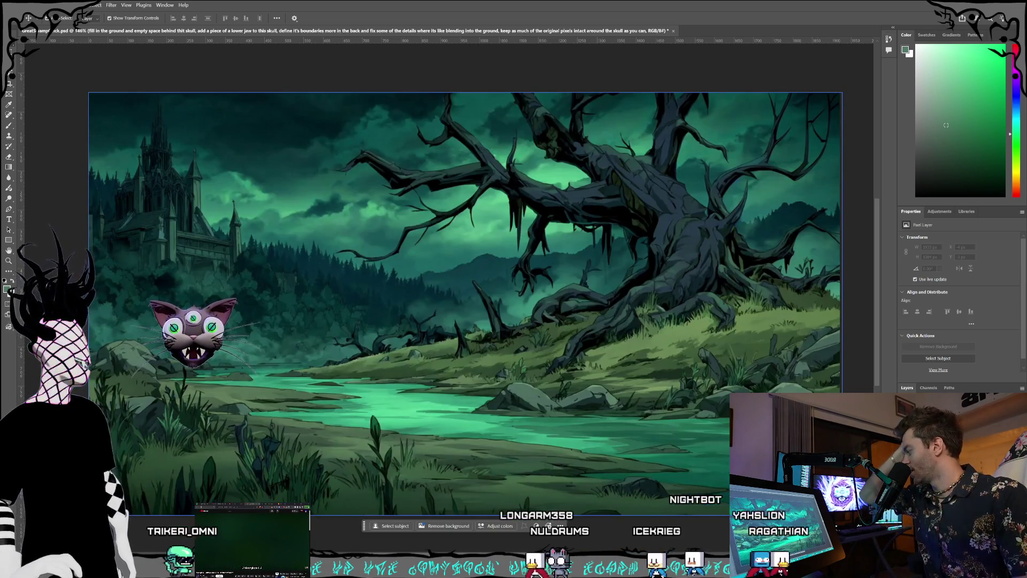
key("ctrl+z")
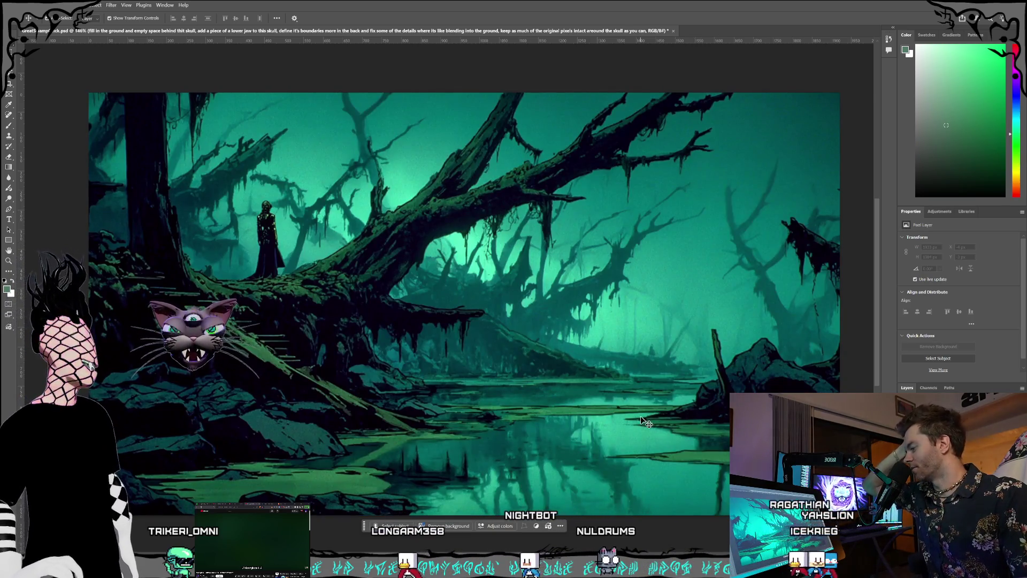
key("ctrl+z")
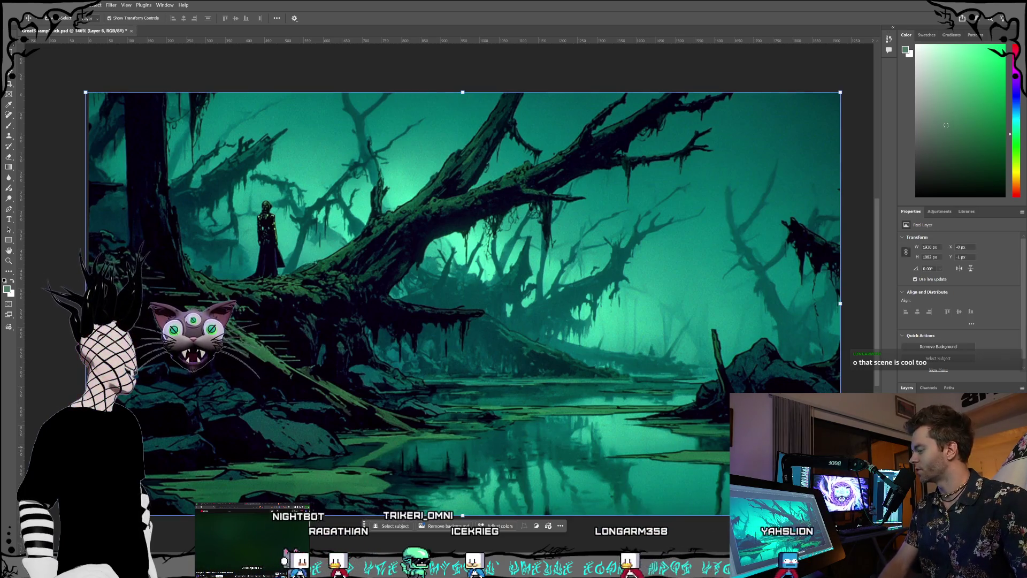
Step: Select the whole canvas and choose the Gemini 3 model for Generative Fill
key("m")
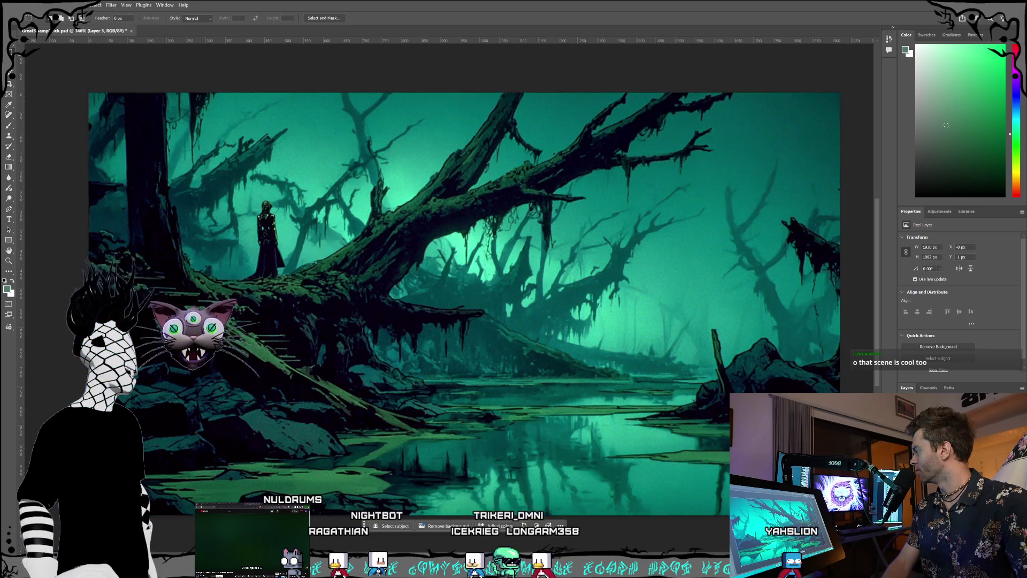
left_click_drag(89, 93, 127, 123)
scroll(450, 299, "right", 5)
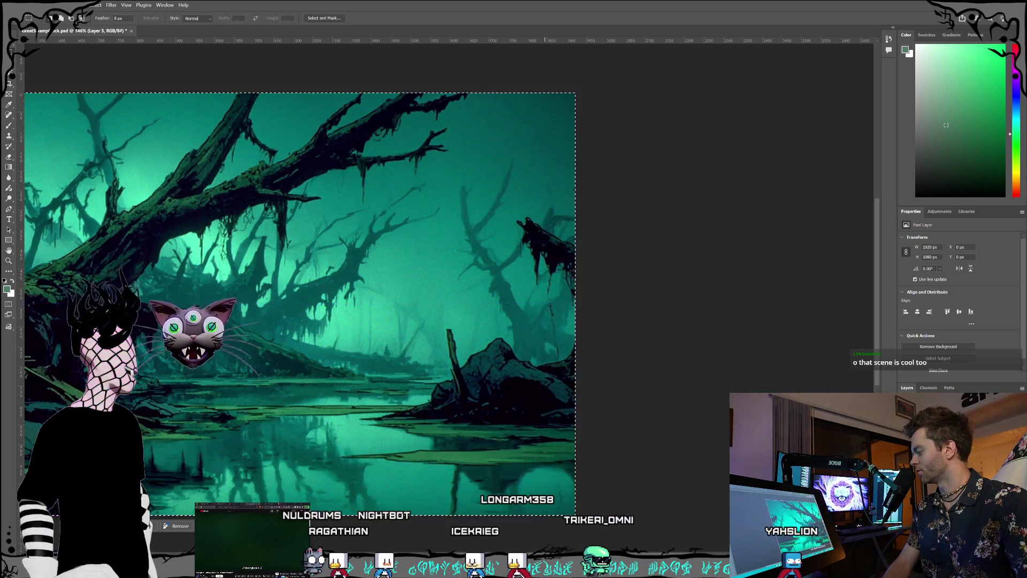
scroll(401, 523, "left", 5)
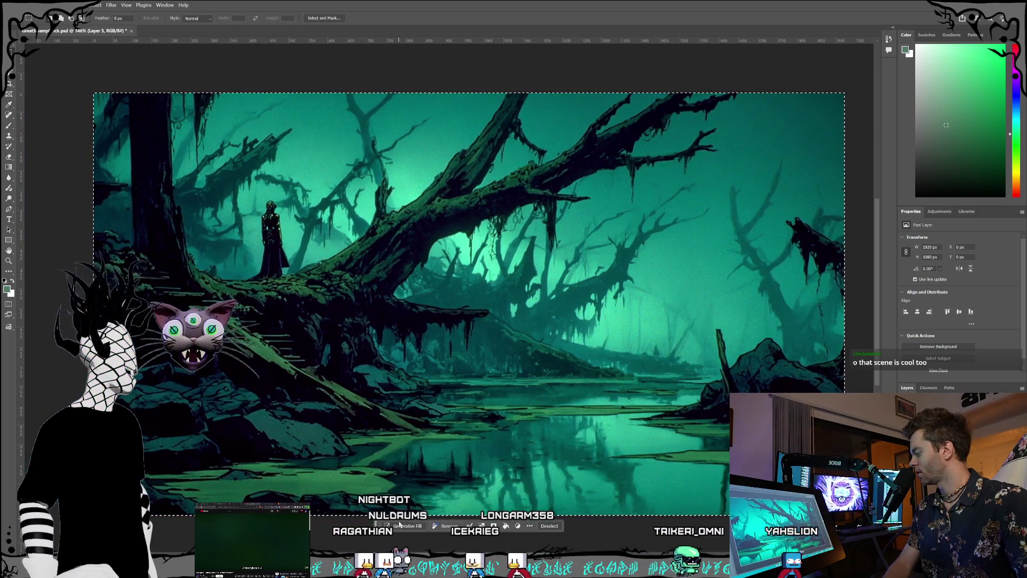
left_click(479, 526)
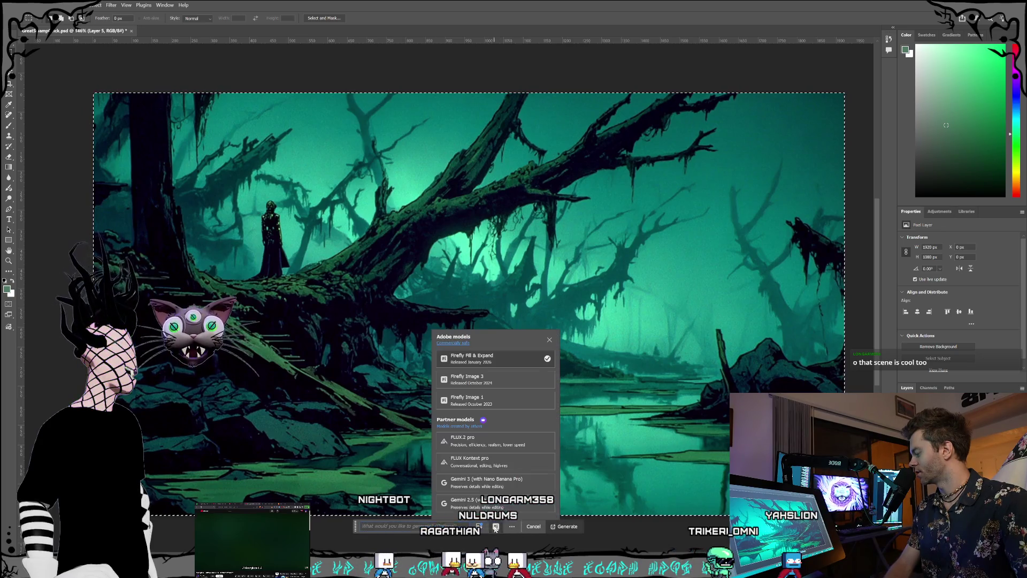
left_click(472, 481)
type("stylize everything more, ma")
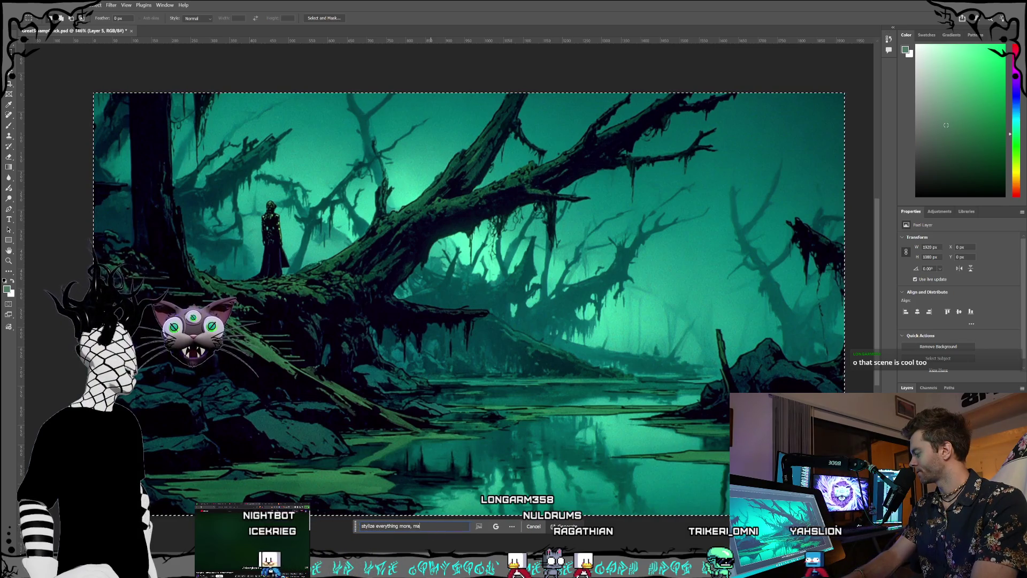
Step: Generate a fantasy concept-art restyle with the distant figure as a witch in a crazy hat
type("ke it look less l")
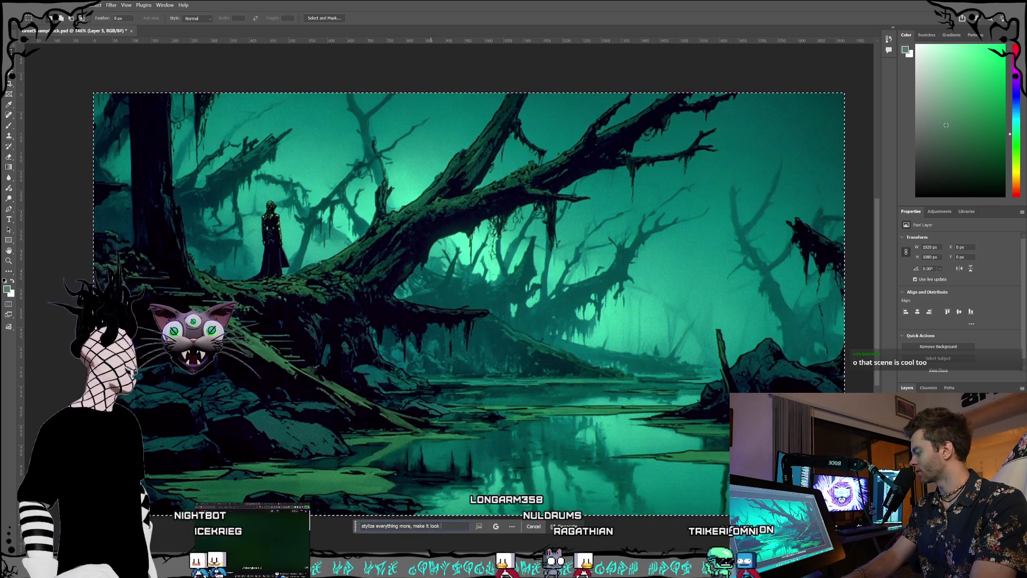
type("ike there")
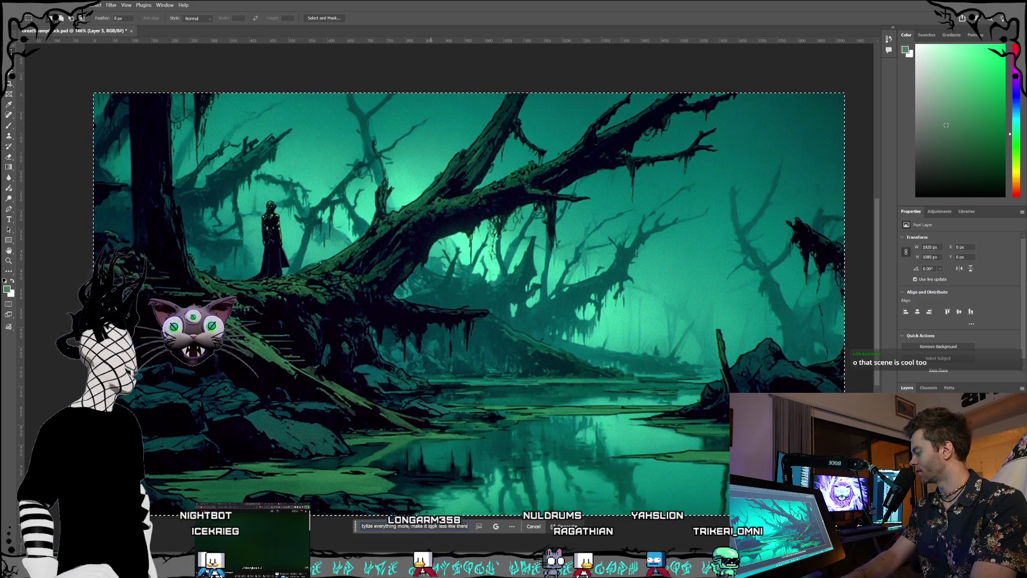
type("s a")
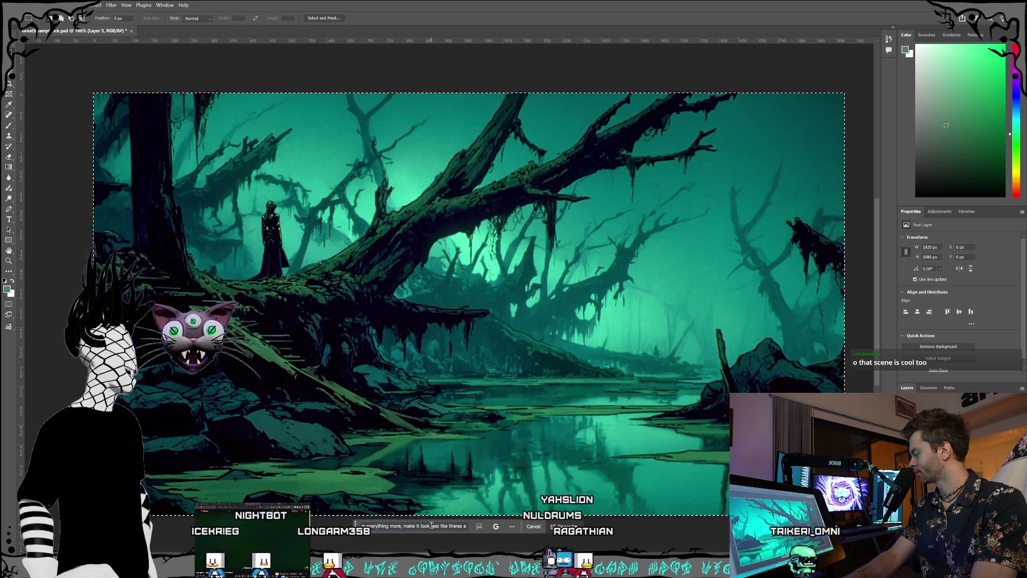
type(" 1960's")
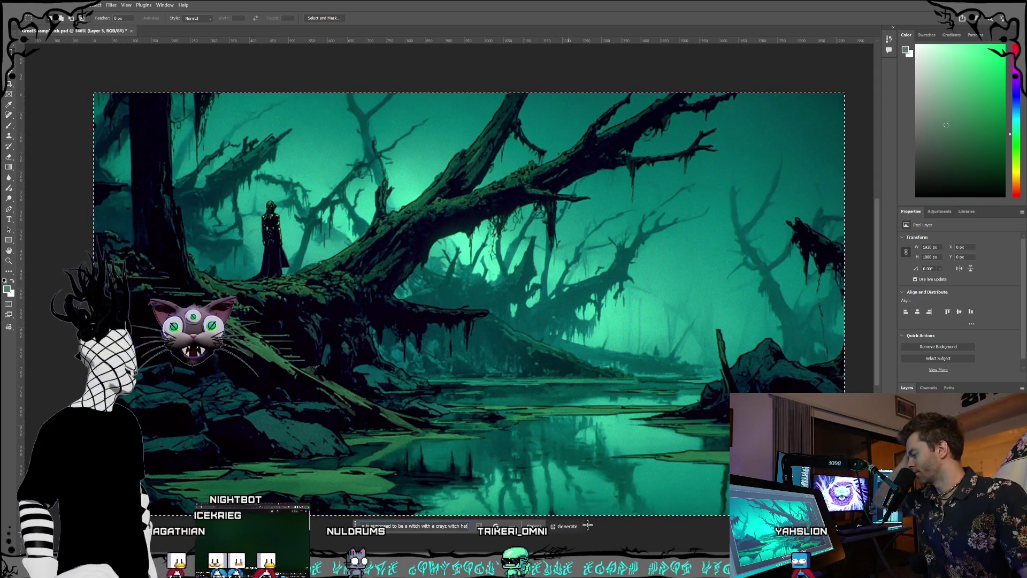
left_click(566, 527)
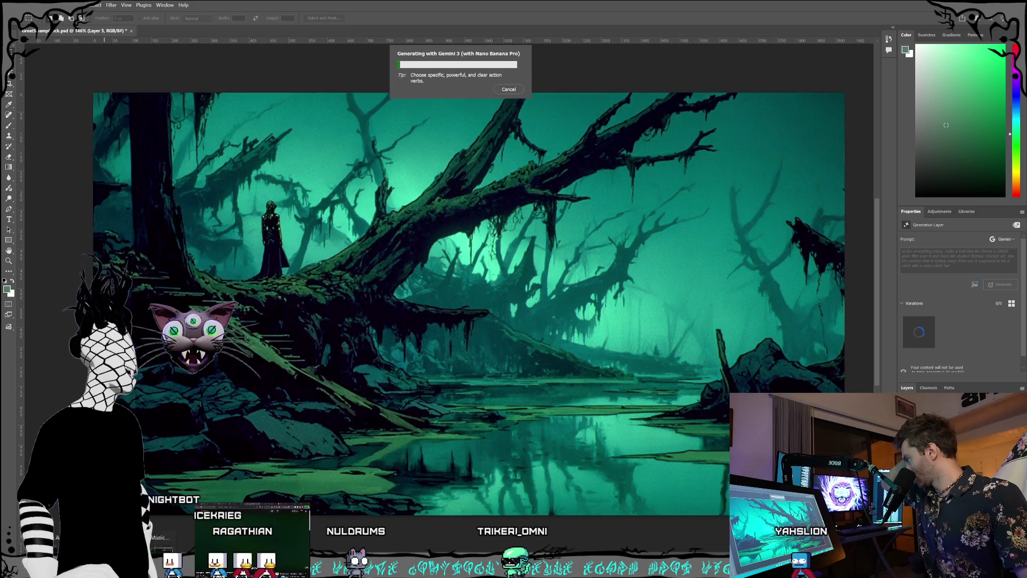
key("alt+Tab")
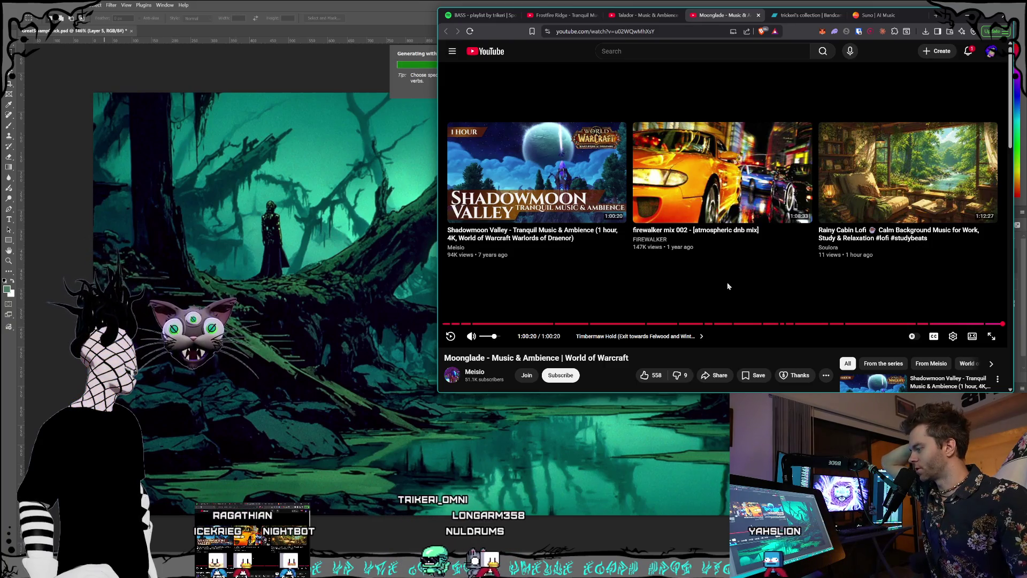
Step: Play the Talador video, save the Moonglade video to the Epic OSTs playlist, and minimise the browser
key("ctrl+shift+Tab")
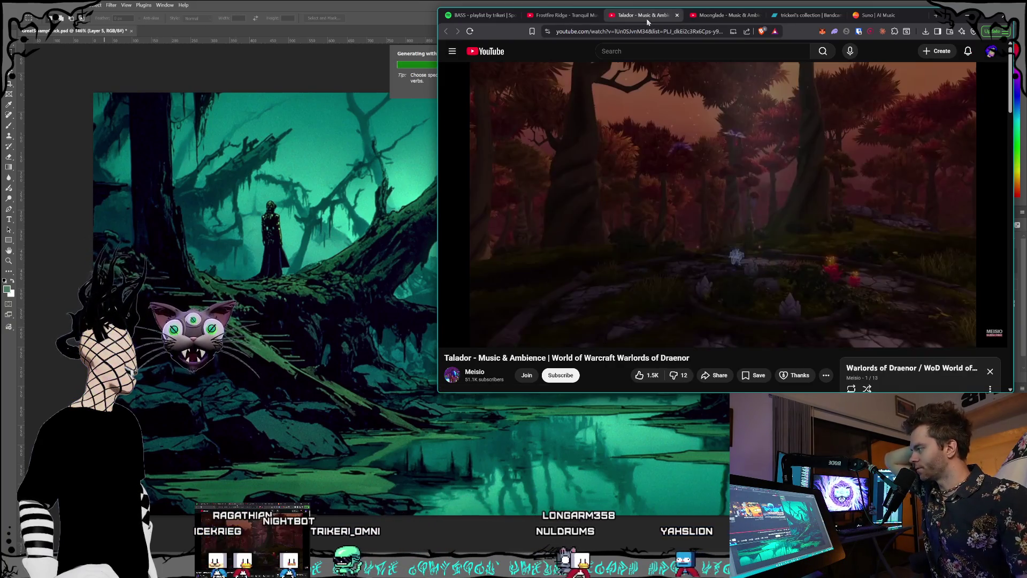
left_click(688, 204)
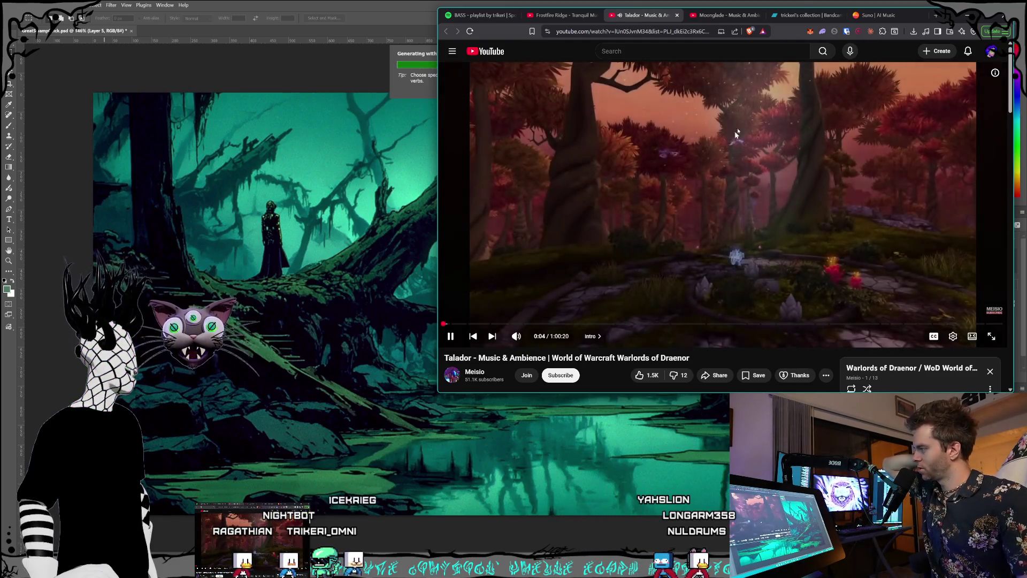
left_click(733, 22)
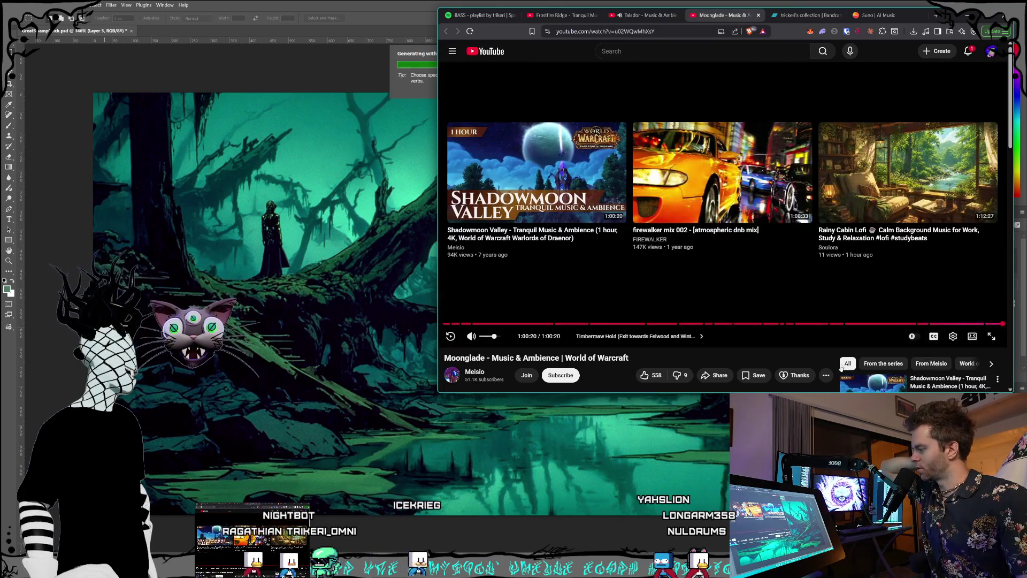
left_click(762, 374)
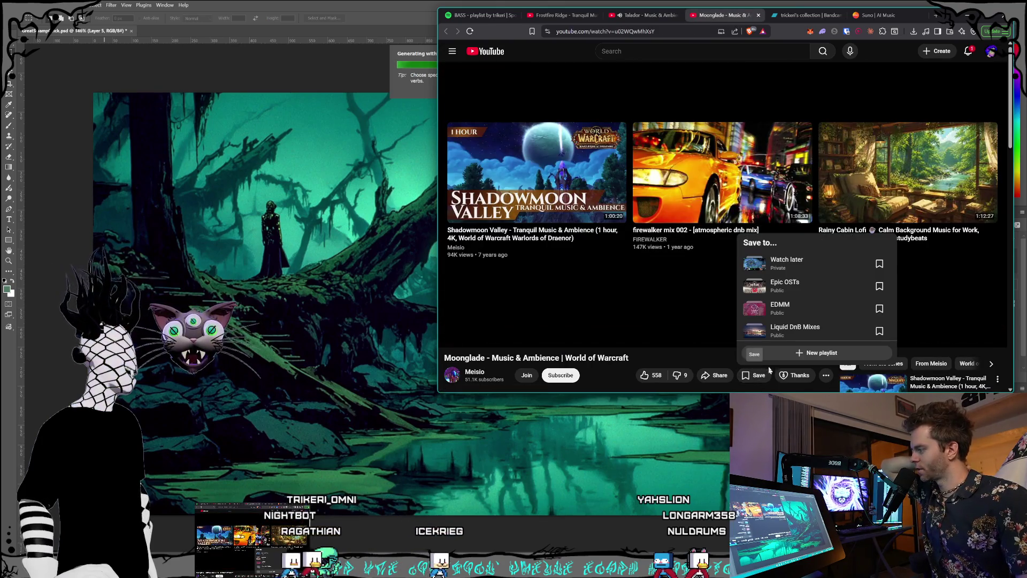
left_click(873, 292)
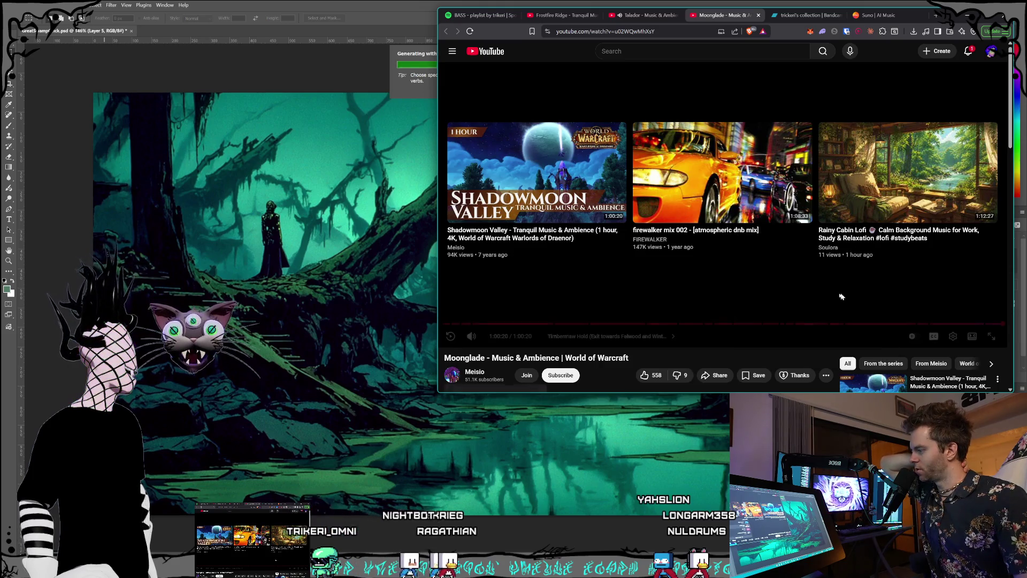
left_click(642, 16)
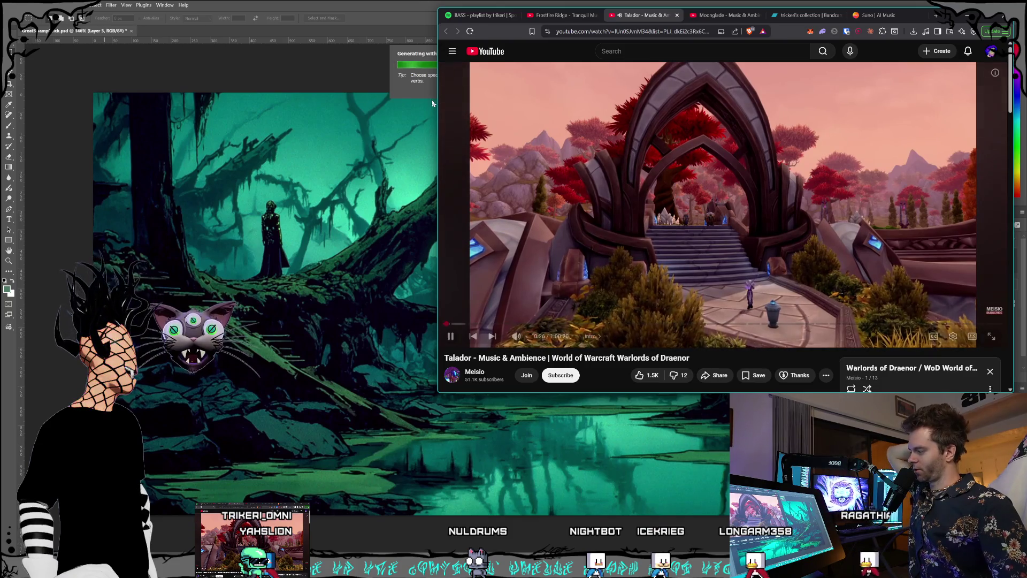
left_click(352, 4)
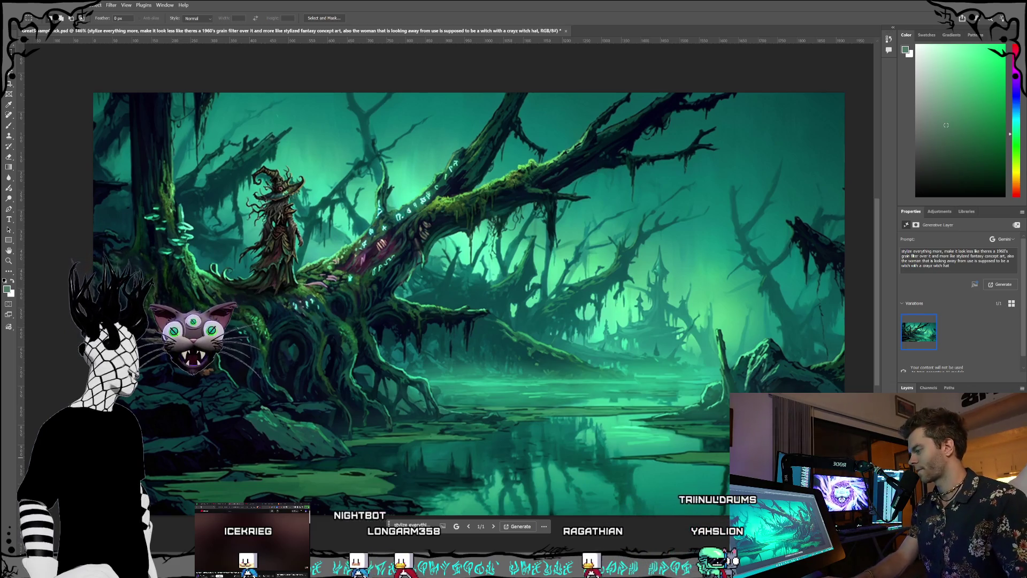
Step: Glance at the castle swamp layer, then make the fallen-tree swamp Layer 5 active
key("ctrl+e")
key("Delete")
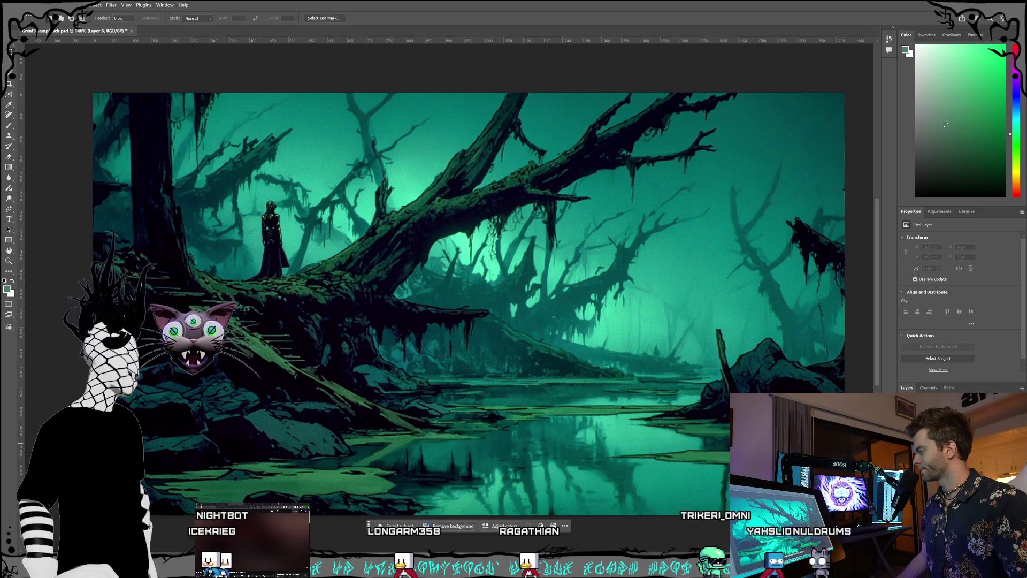
key("ctrl+z")
key("ctrl+shift+z")
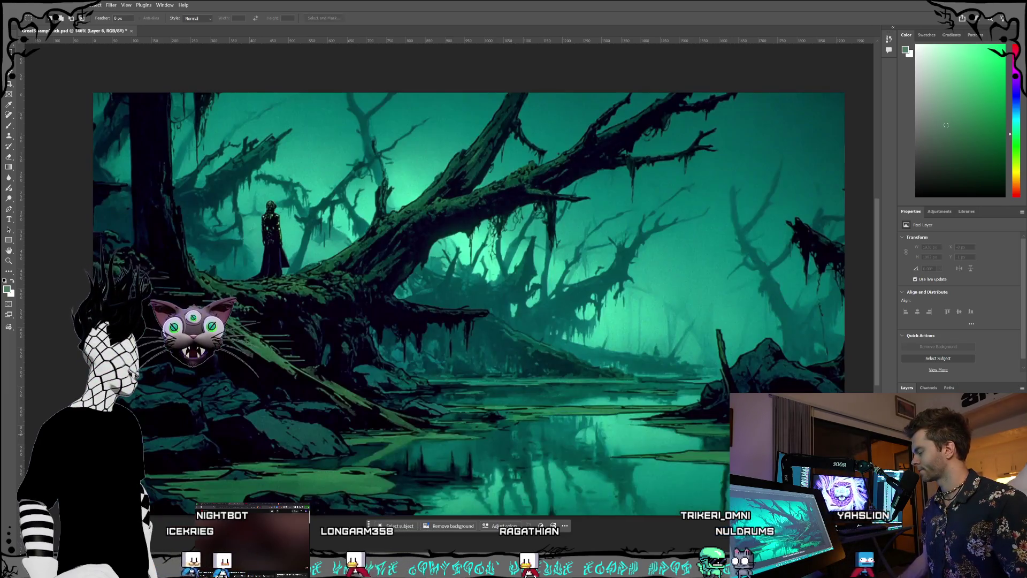
key("Delete")
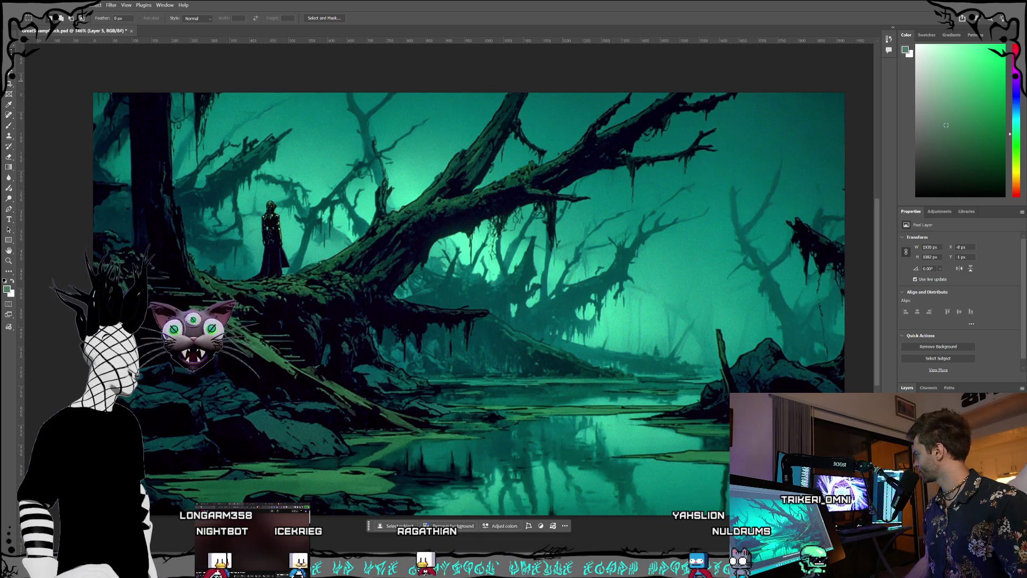
Step: Generate a Gemini fill over the whole canvas to sharpen and stylize the swamp, keeping all proportions
mouse_move(94, 93)
left_mouse_down()
mouse_move(826, 428)
mouse_move(844, 514)
left_mouse_up()
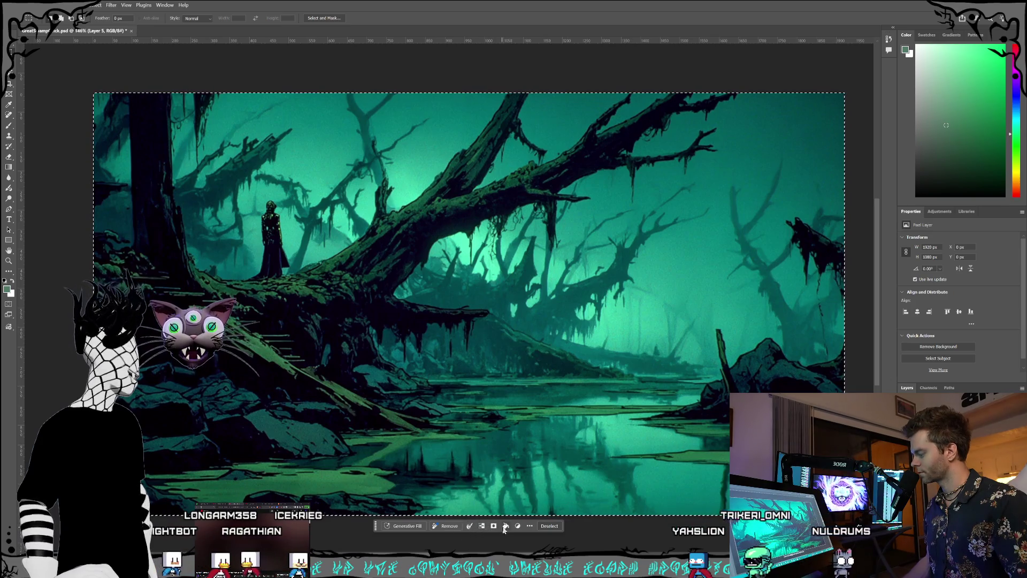
left_click(406, 526)
left_click(494, 528)
left_click(428, 526)
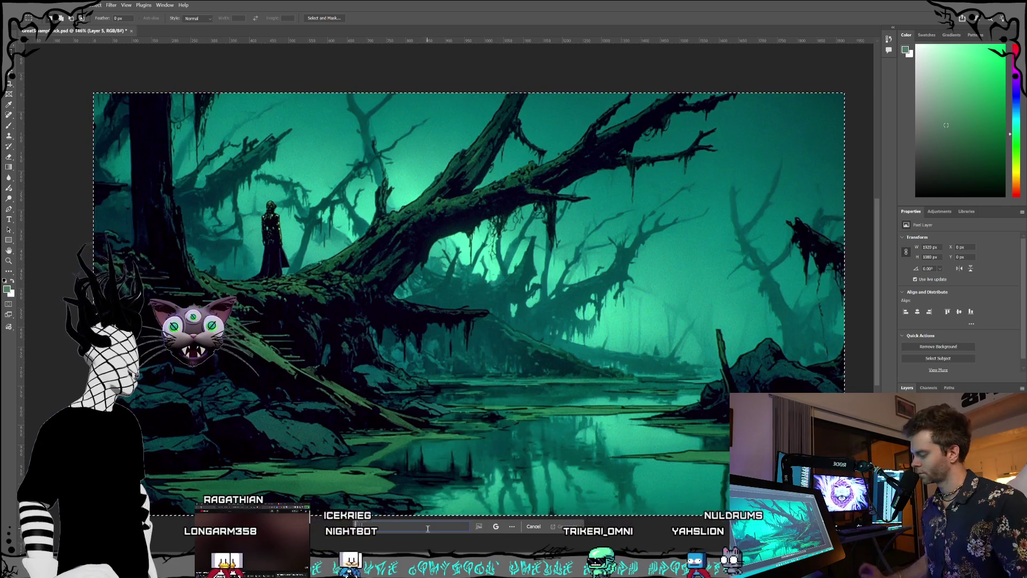
type("stylized fantasy image of a swamp, s")
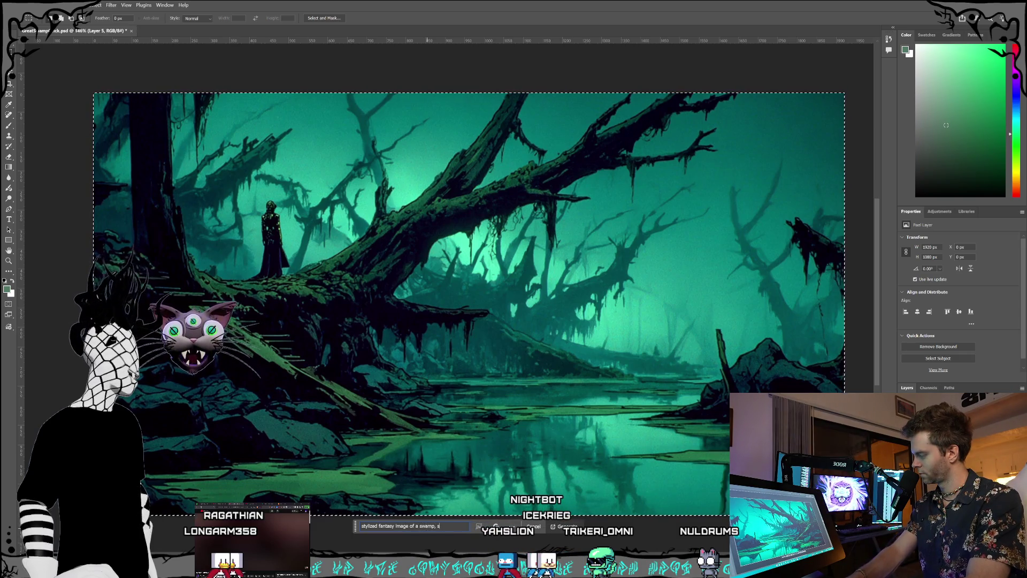
type("thing")
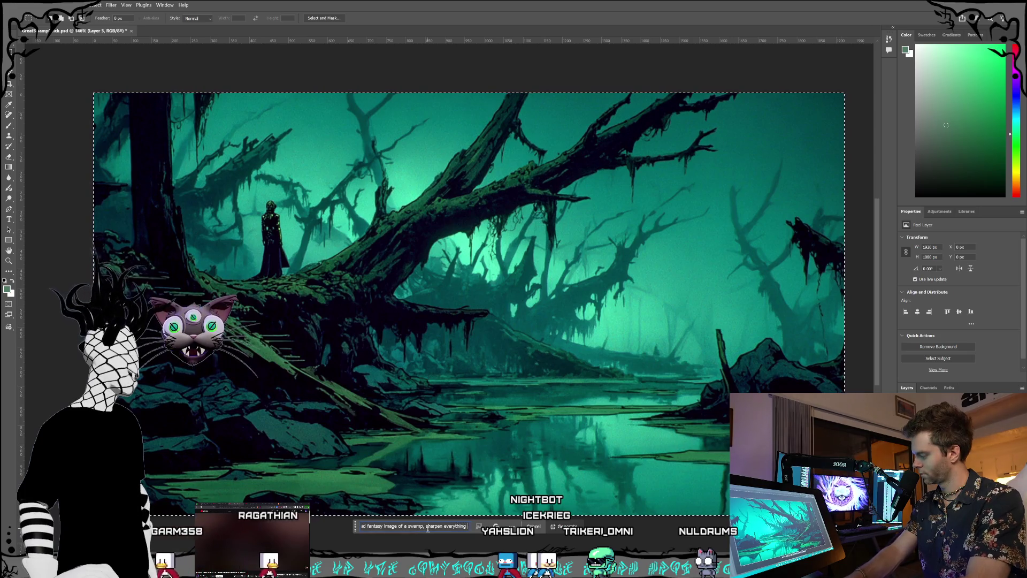
type(" up, keep all the")
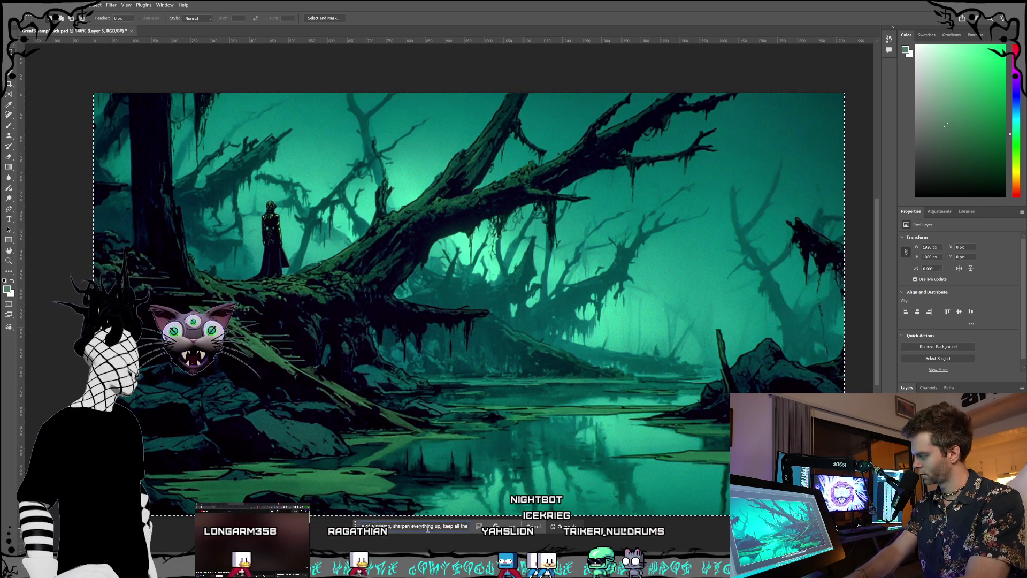
type(" proportions the same")
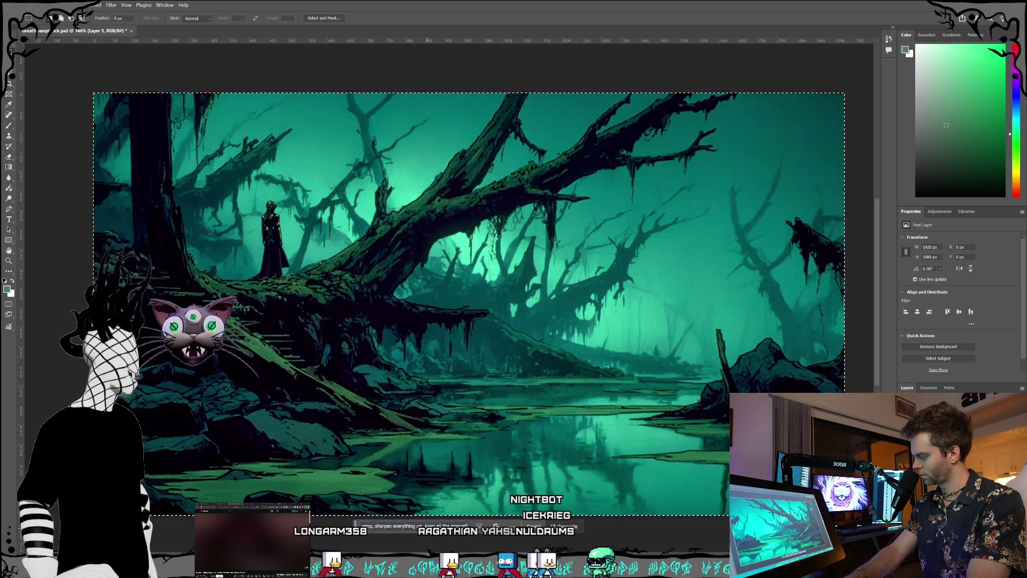
left_click(577, 531)
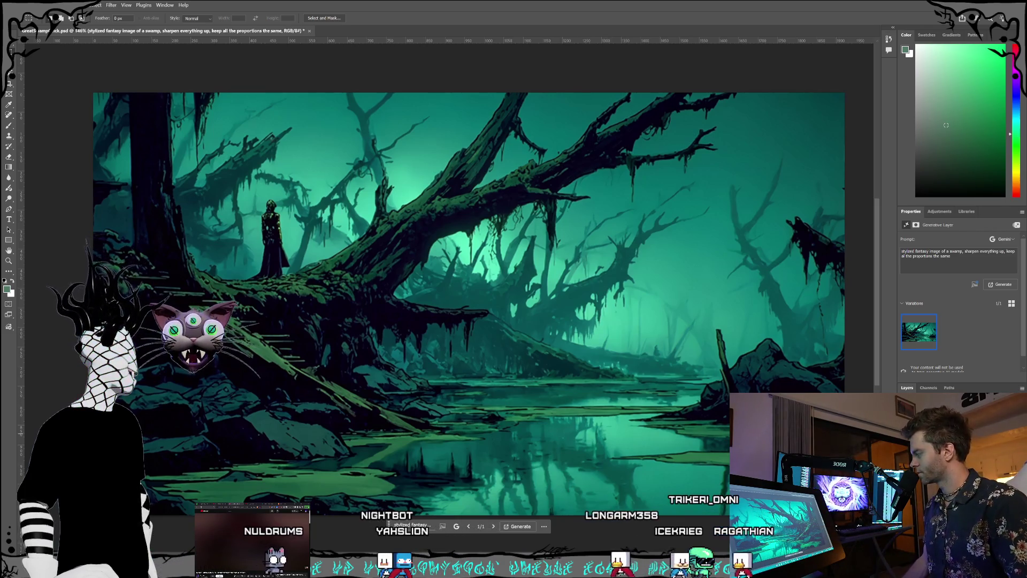
Step: Toggle undo and redo to compare the generated swamp with the original, ending on the castle variation
key("ctrl+d")
key("ctrl+z")
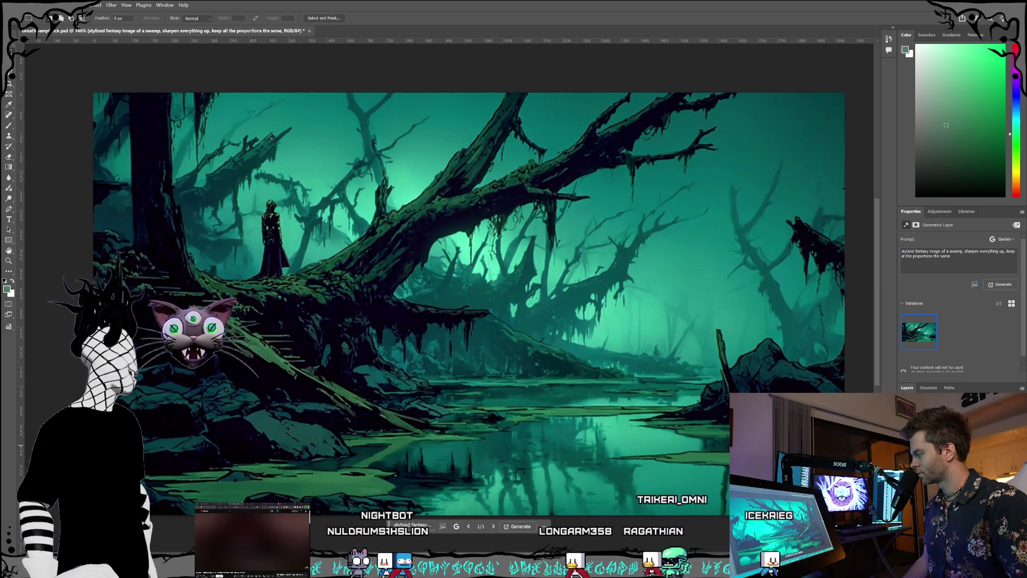
key("ctrl+d")
key("ctrl+z")
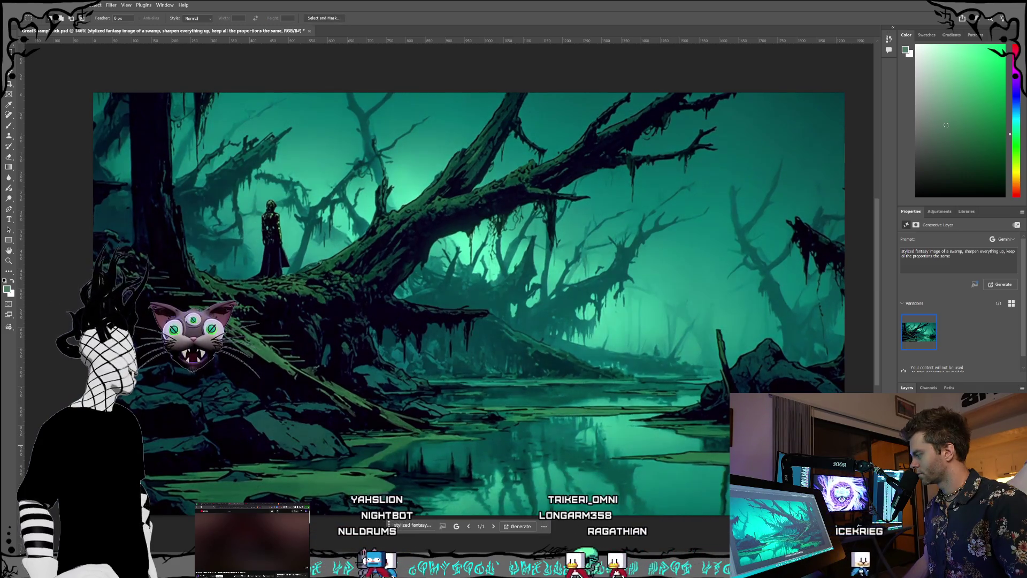
key("ctrl+d")
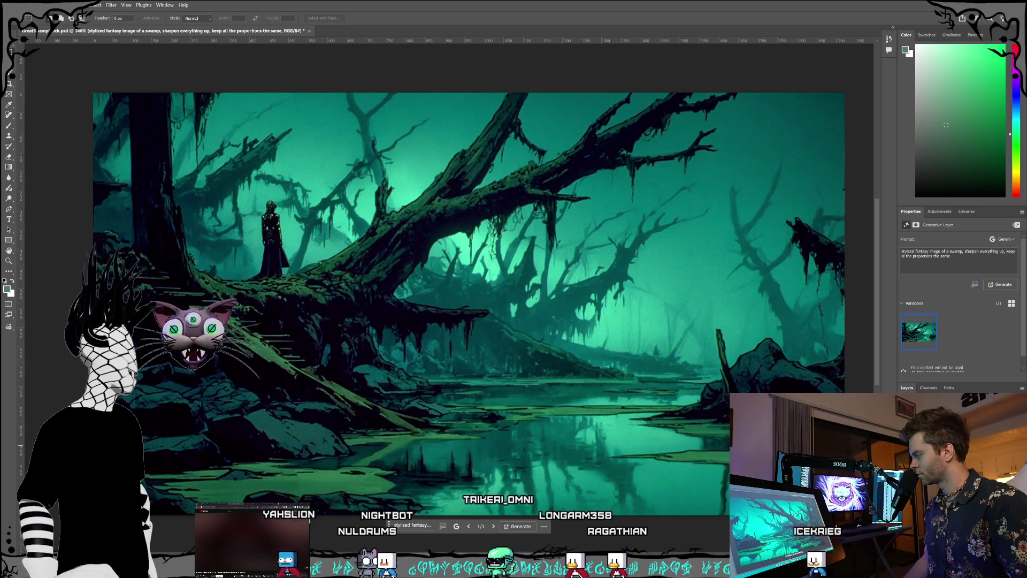
key("ctrl+z")
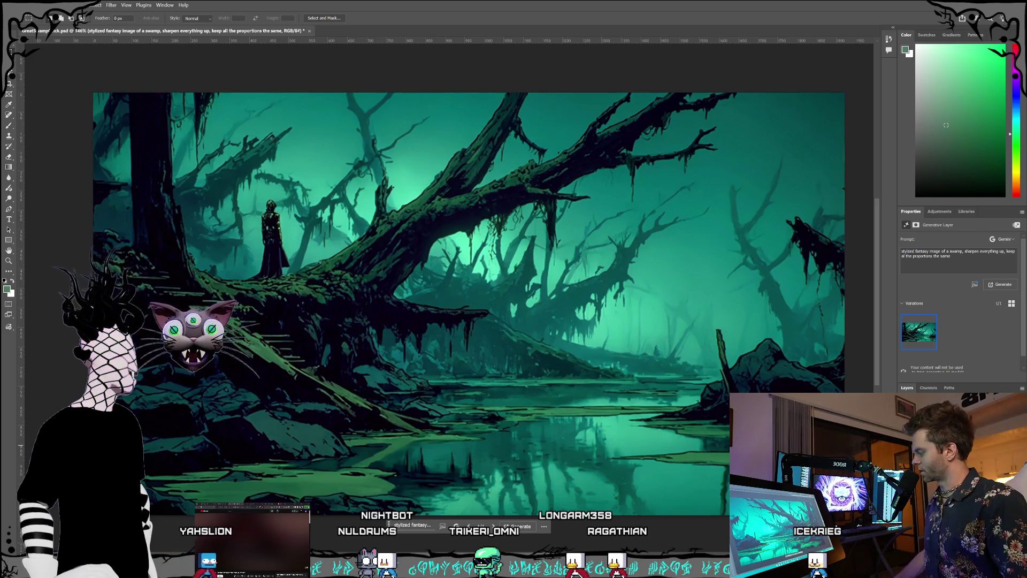
key("ctrl+d")
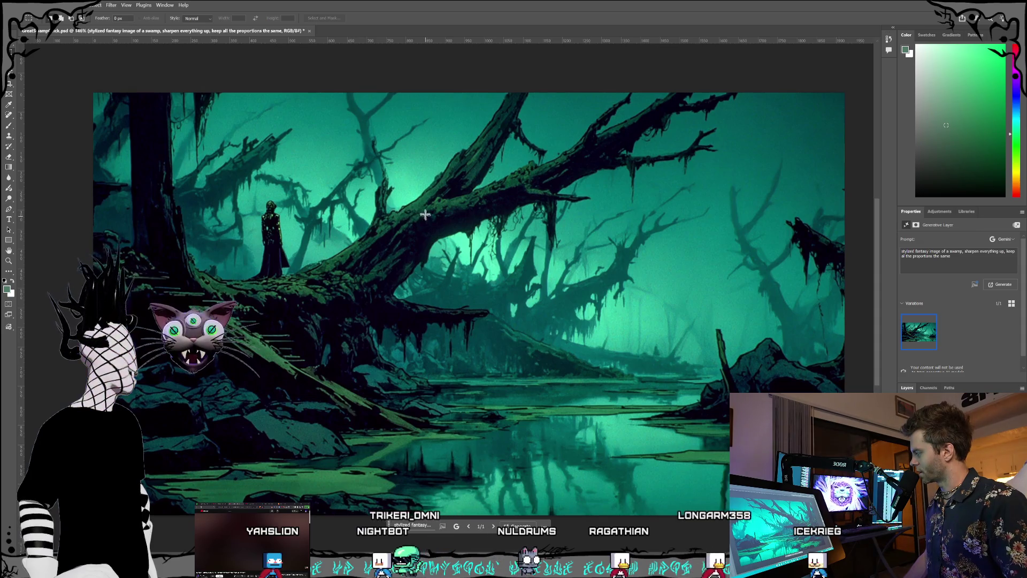
key("ctrl+z")
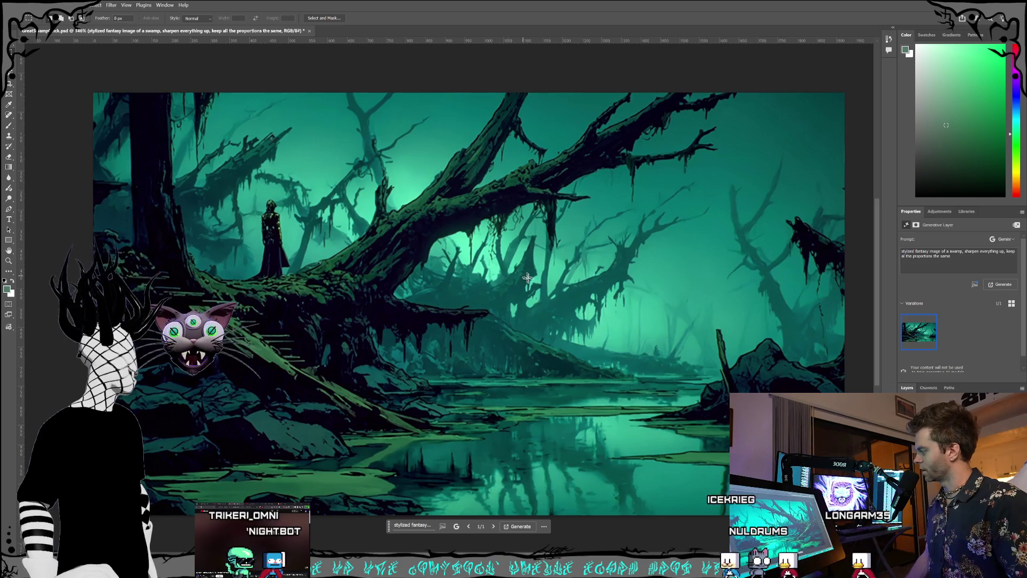
key("ctrl+e")
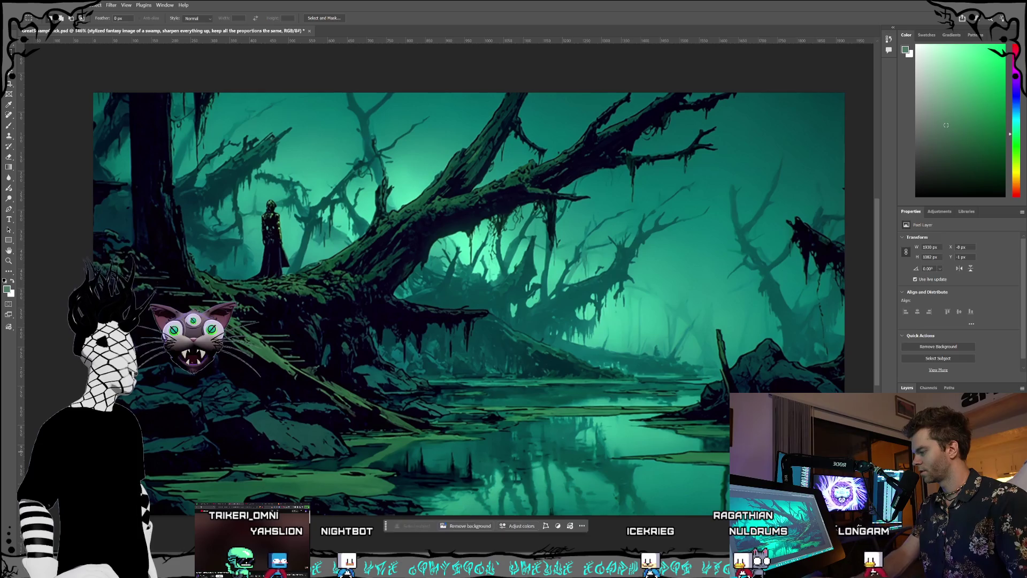
key("Delete")
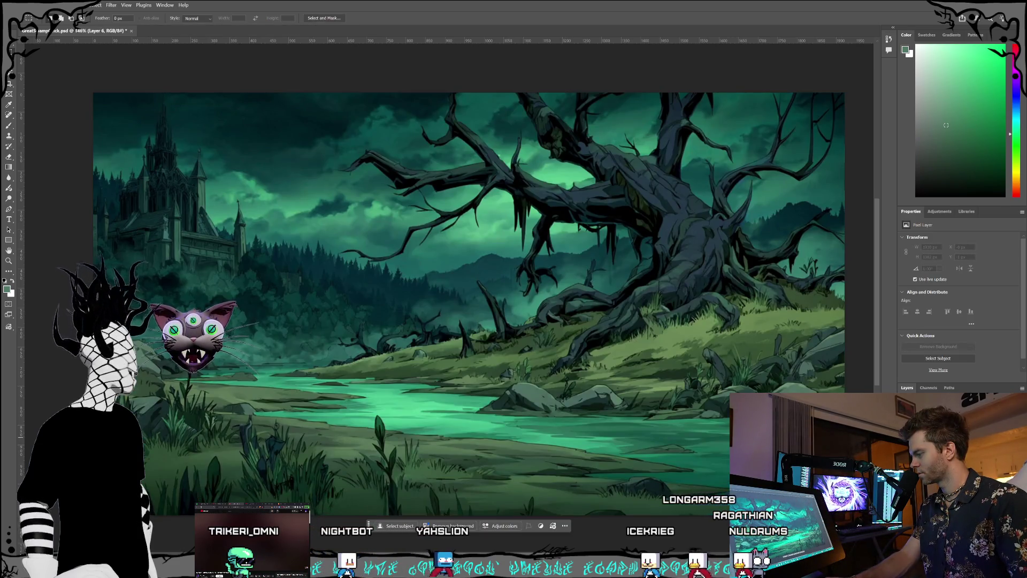
Step: Step through the variation layers to the stormy-sky swamp with twisted dead trees, then deselect all layers
key("ctrl+z")
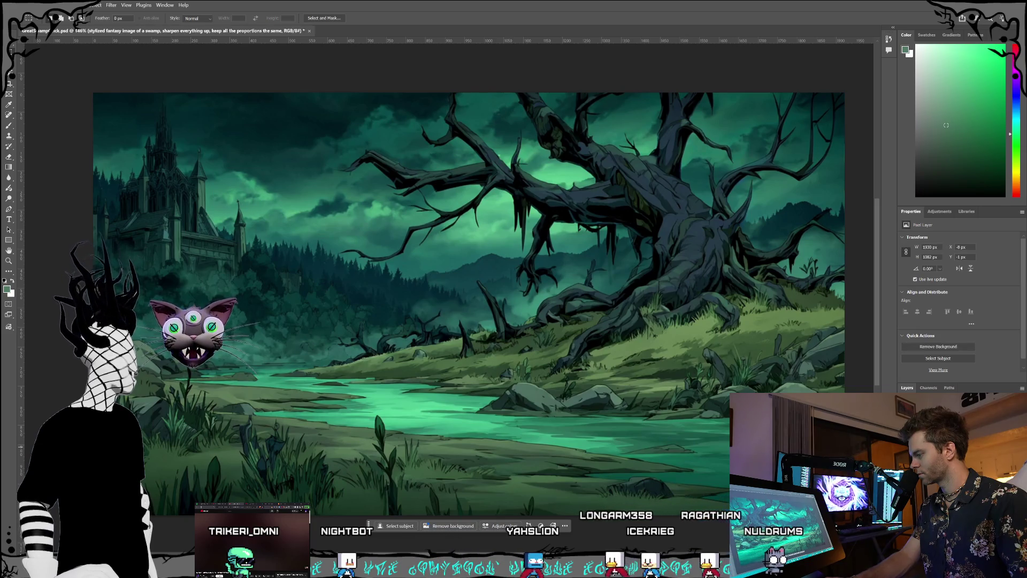
key("alt+bracketleft")
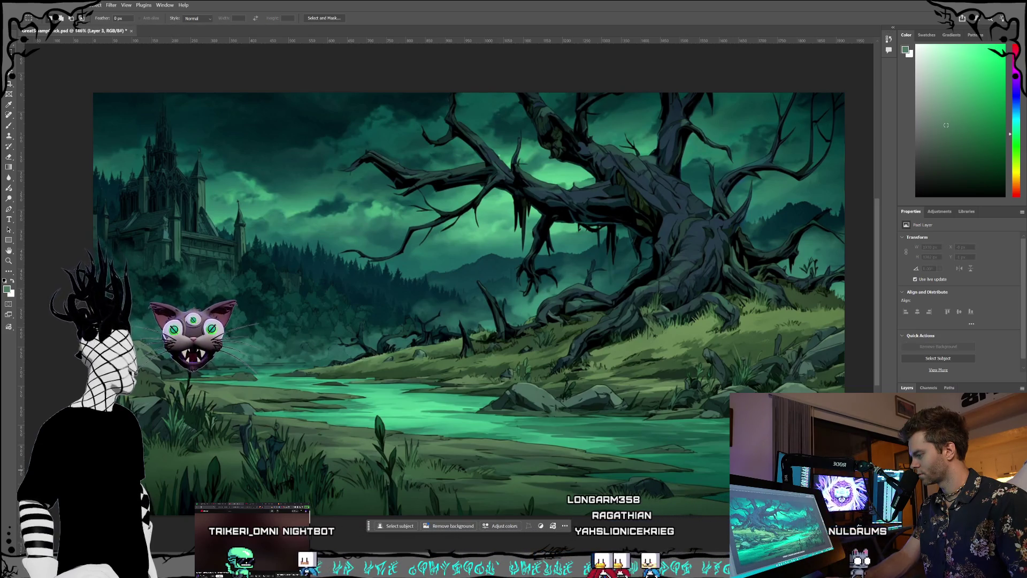
key("alt+bracketleft")
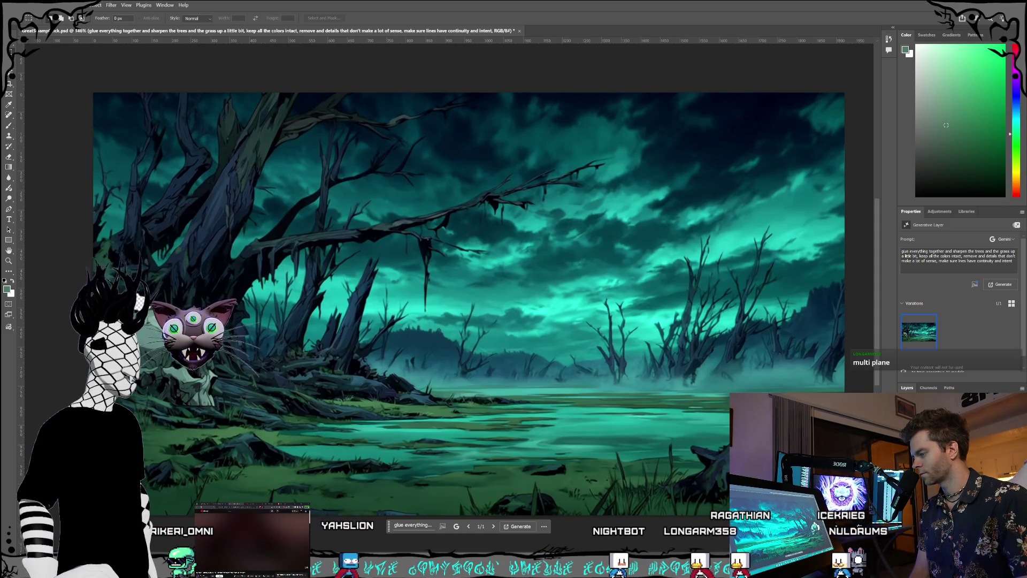
key("alt+[")
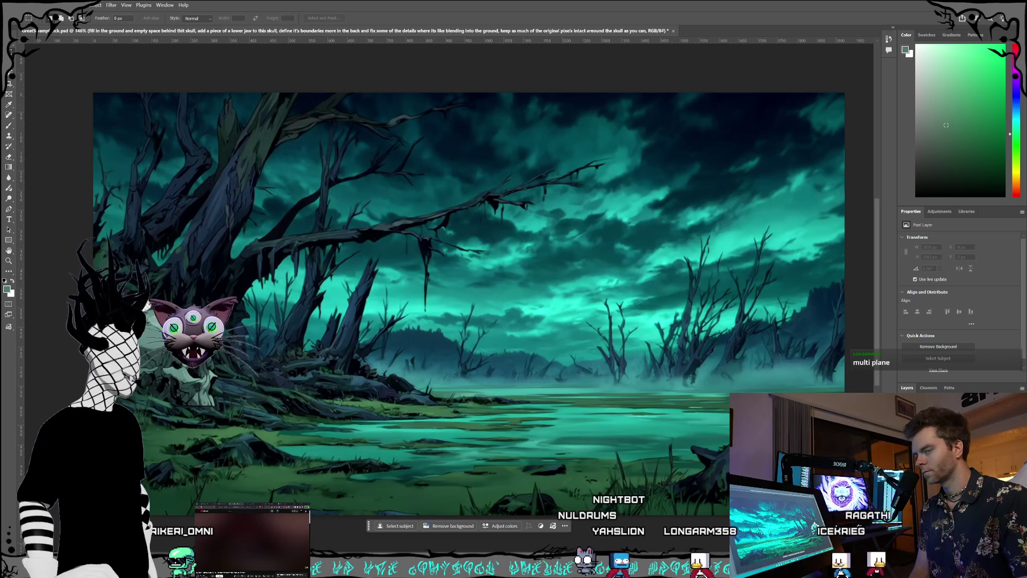
key("alt+[")
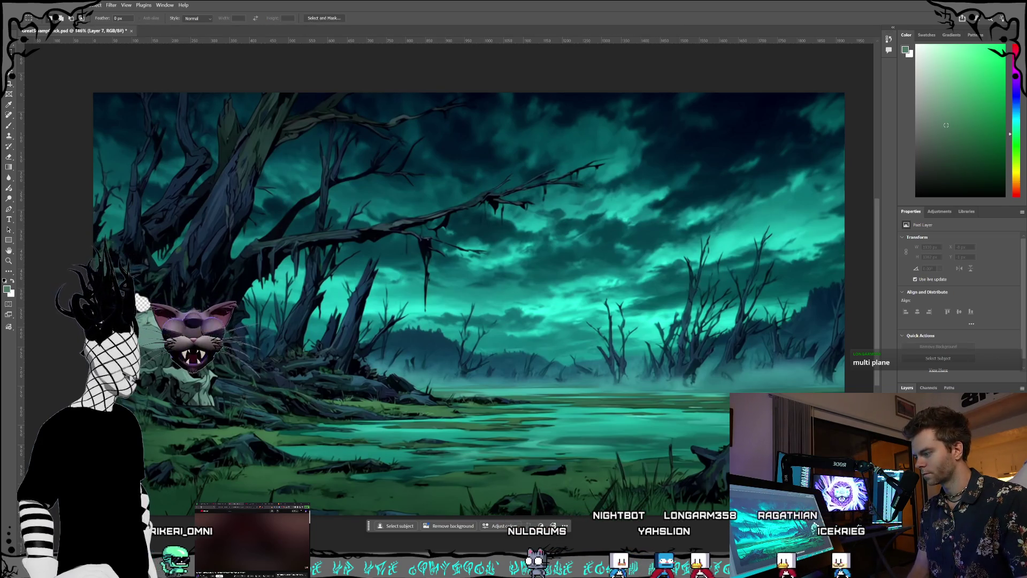
key("ctrl+alt+shift+a")
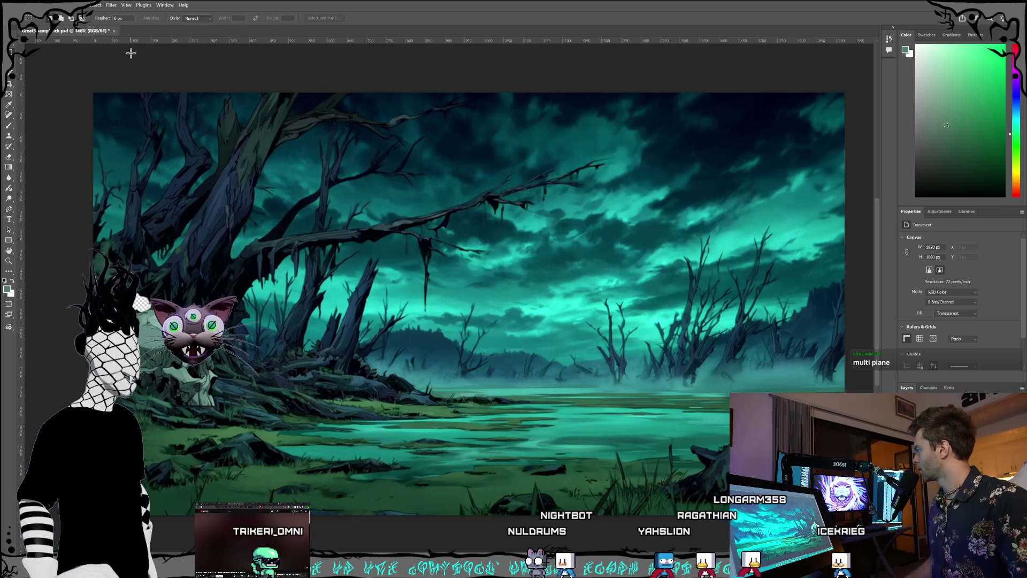
left_click(17, 5)
Step: Open GreatSwampOfick1.png from the file browser as a new document
key("Escape")
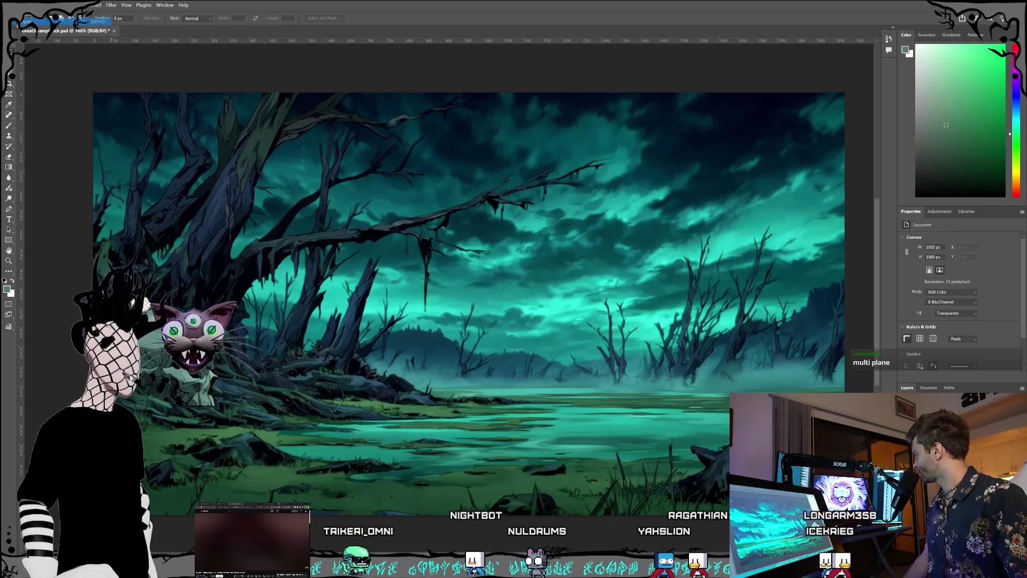
key("ctrl+o")
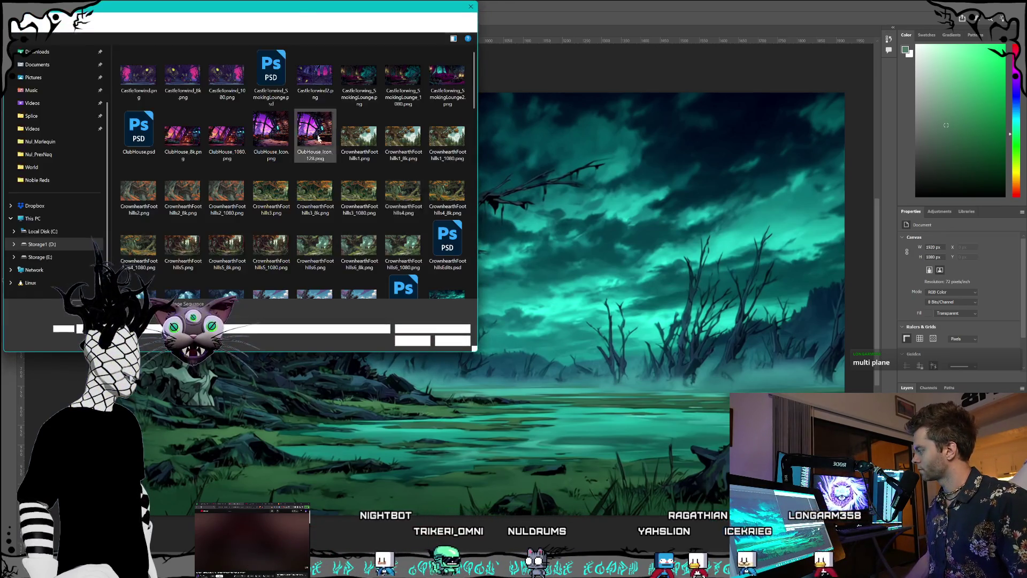
mouse_move(265, 4)
left_mouse_down()
mouse_move(393, 49)
mouse_move(569, 89)
left_mouse_up()
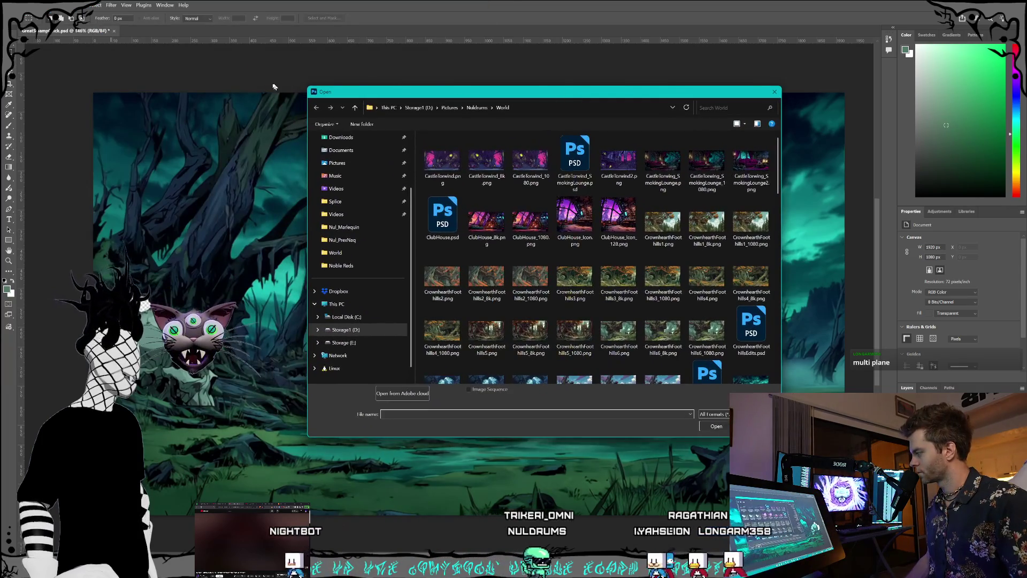
left_click_drag(305, 90, 239, 90)
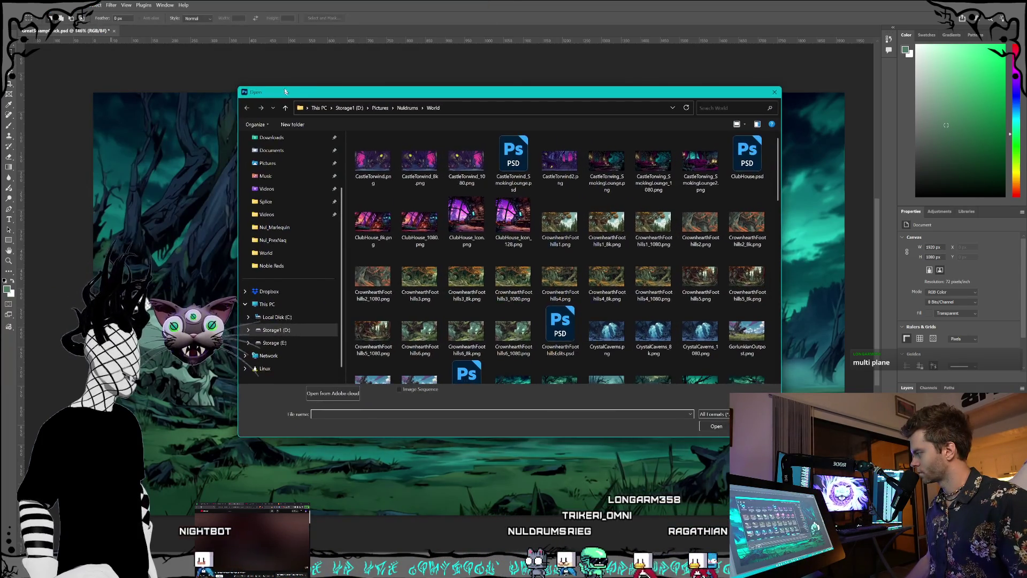
left_click_drag(300, 96, 337, 79)
scroll(666, 230, "down", 3)
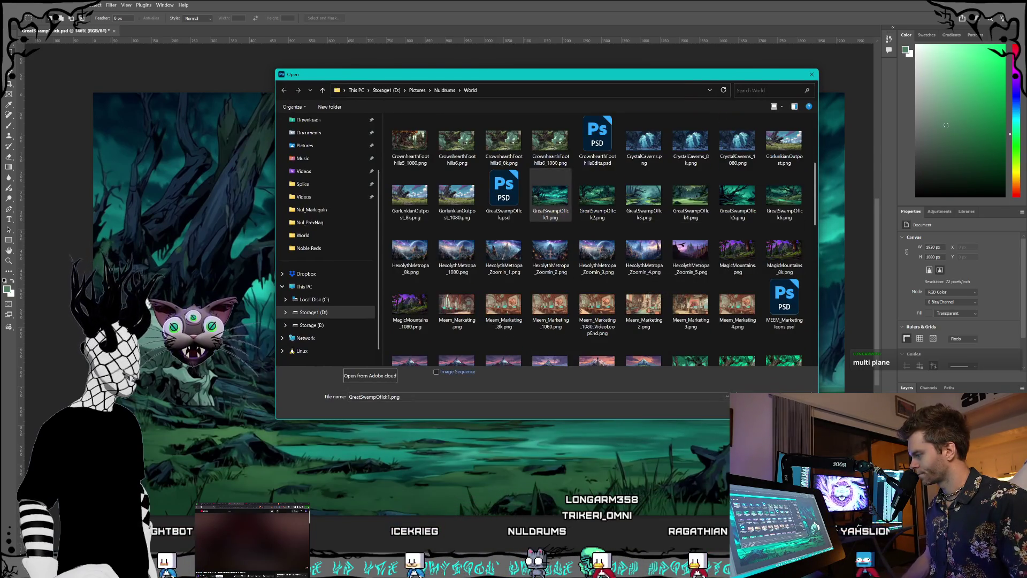
double_click(550, 197)
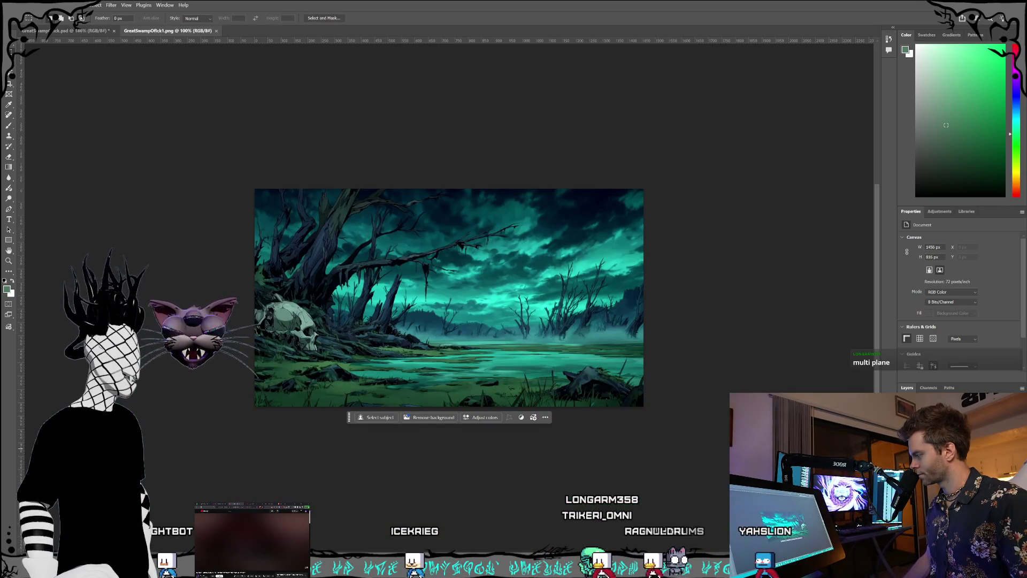
double_click(951, 422)
Step: Copy the whole teal swamp image and paste it into the composition document as a new layer
key("Return")
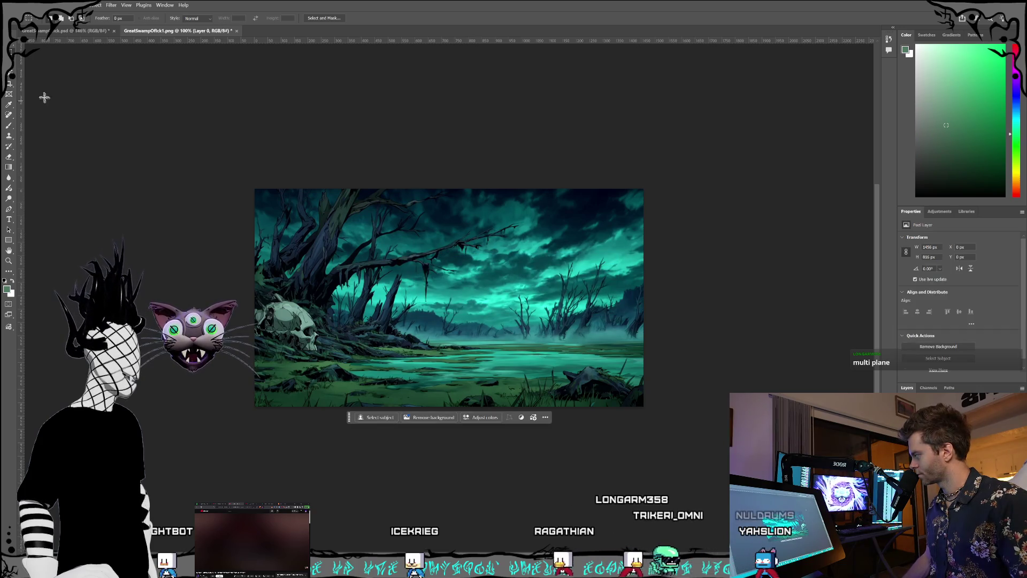
mouse_move(168, 130)
left_mouse_down()
mouse_move(424, 271)
mouse_move(663, 422)
left_mouse_up()
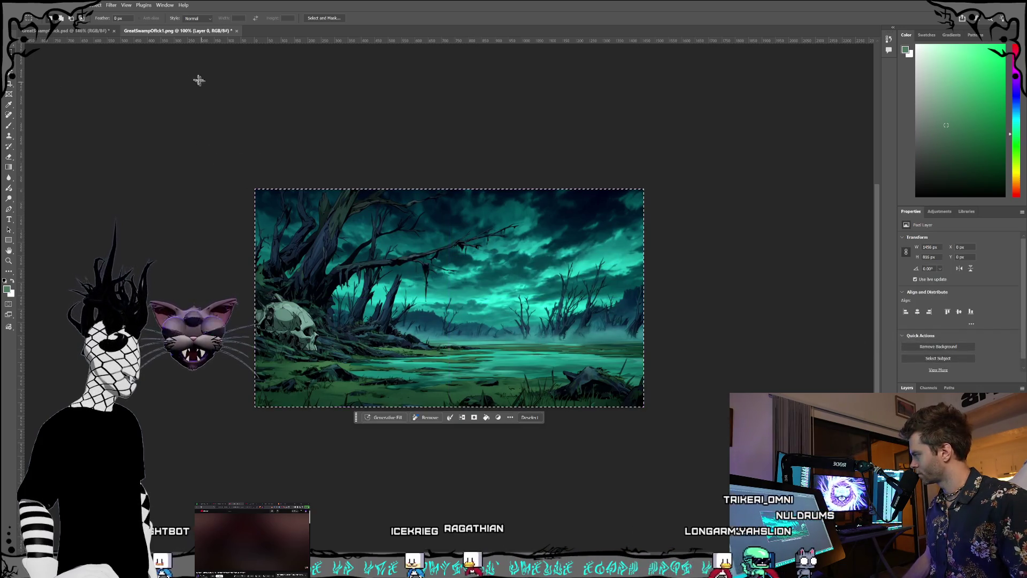
left_click(80, 5)
left_click(53, 61)
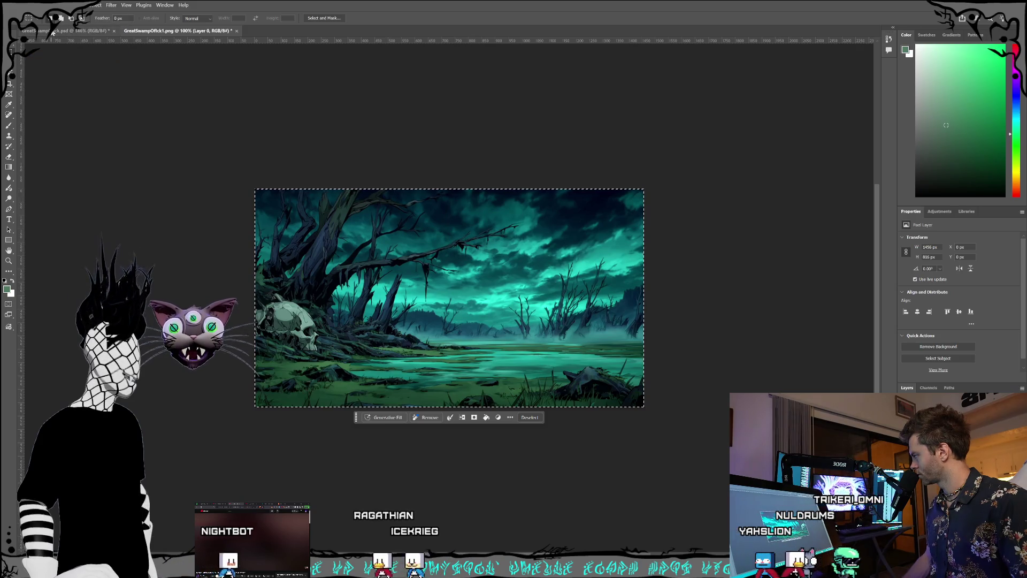
left_click(64, 30)
key("ctrl+d")
key("ctrl+v")
left_click(29, 4)
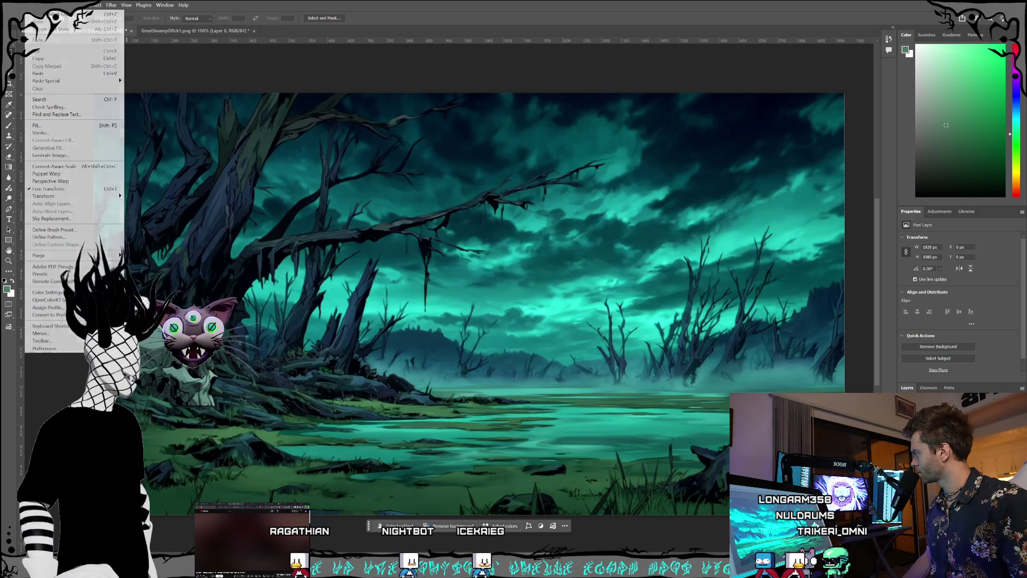
left_click(54, 74)
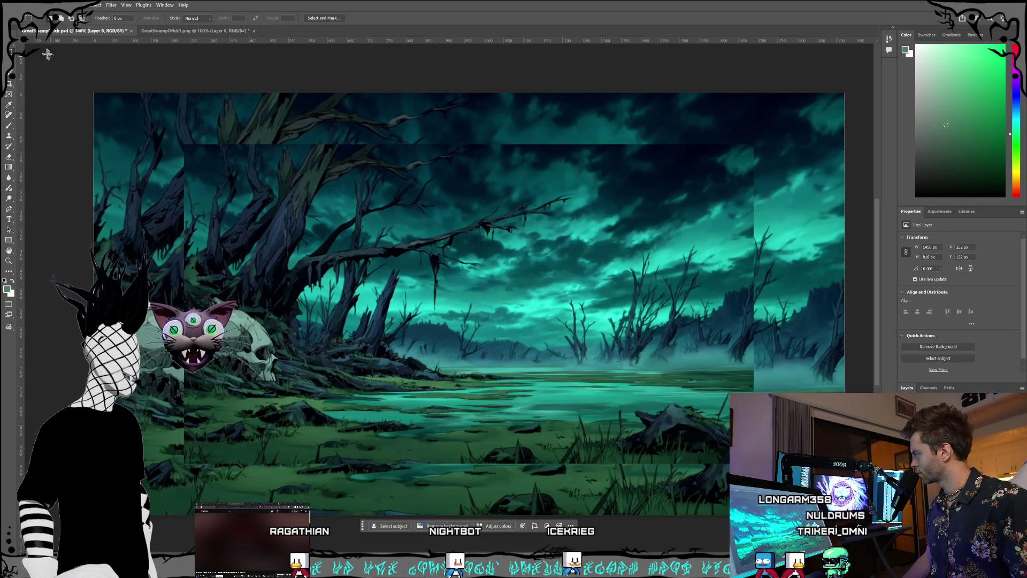
Step: Align the pasted swamp to the top-left, scale it to fill the canvas, and hide it
key("v")
left_click_drag(476, 327, 390, 274)
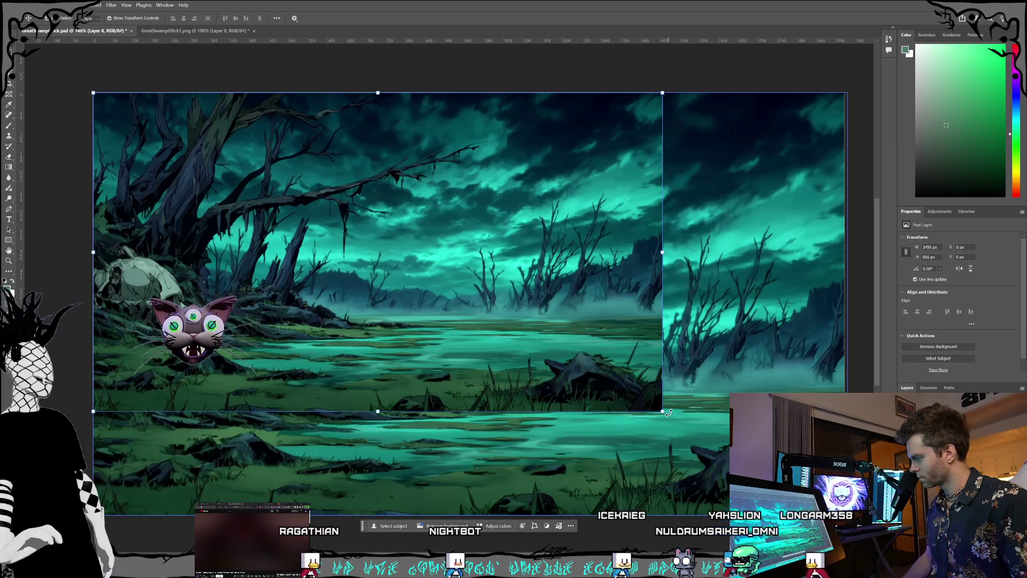
key("ctrl+t")
left_click_drag(663, 410, 847, 515)
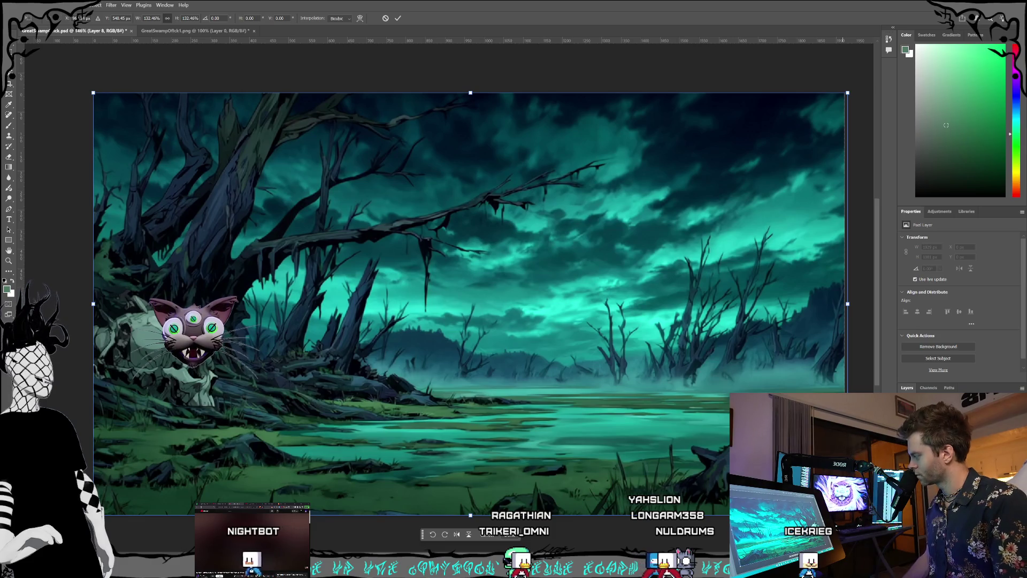
key("Return")
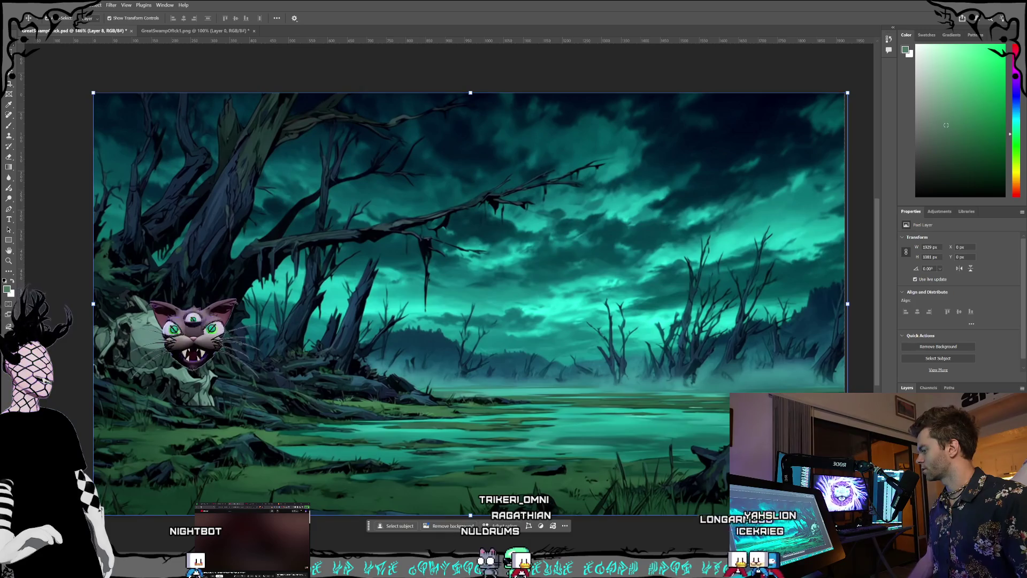
key("ctrl+comma")
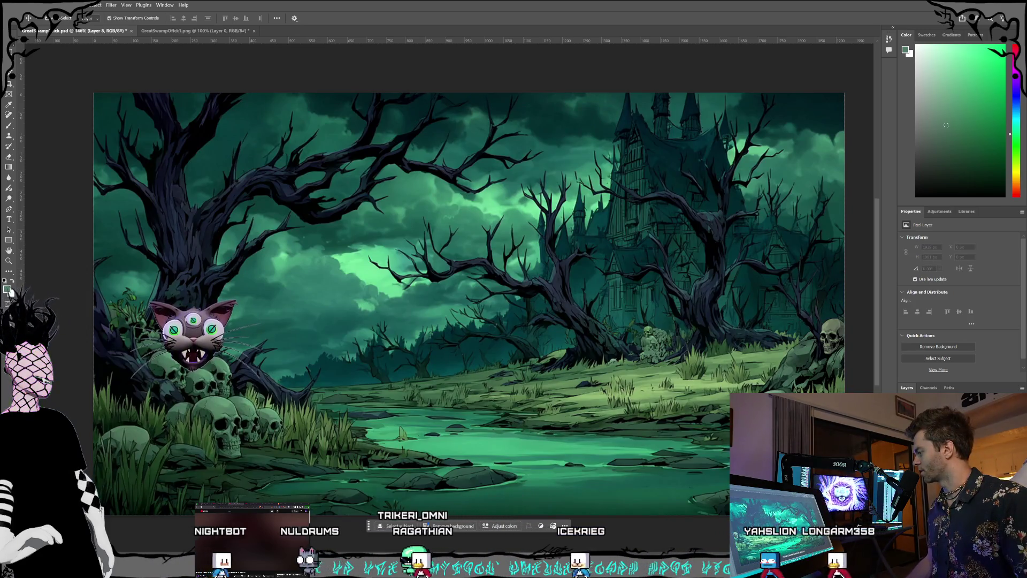
Step: Toggle layer visibility past the mossy swamp to reveal the castle swamp with the twisted tree
key("alt+bracketleft")
key("ctrl+comma")
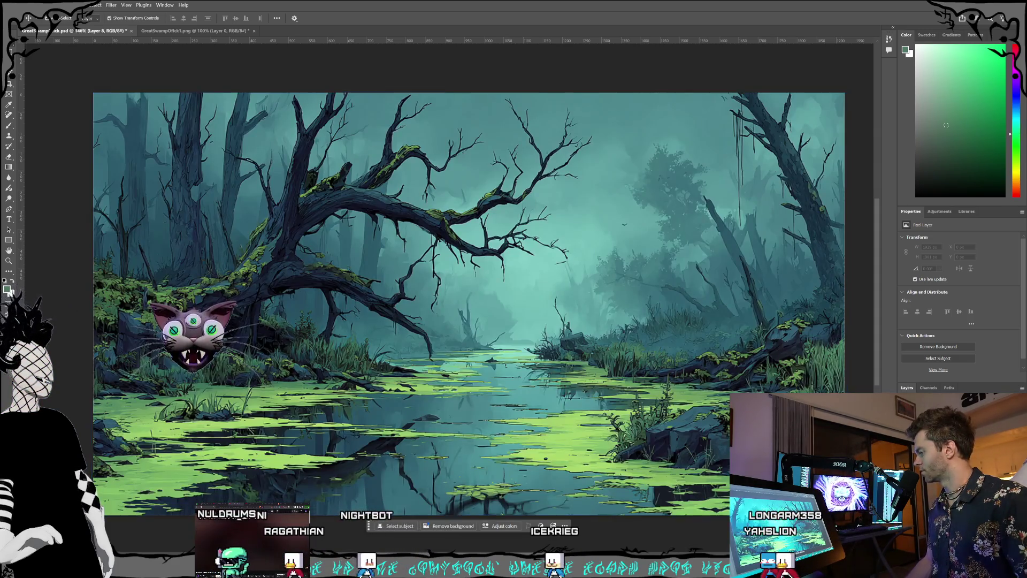
key("ctrl+comma")
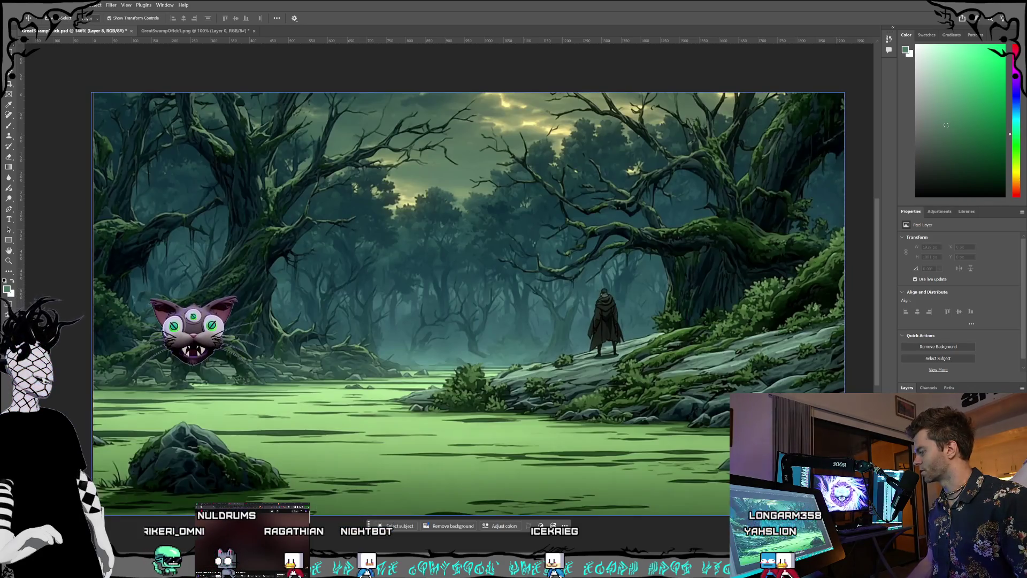
key("ctrl+comma")
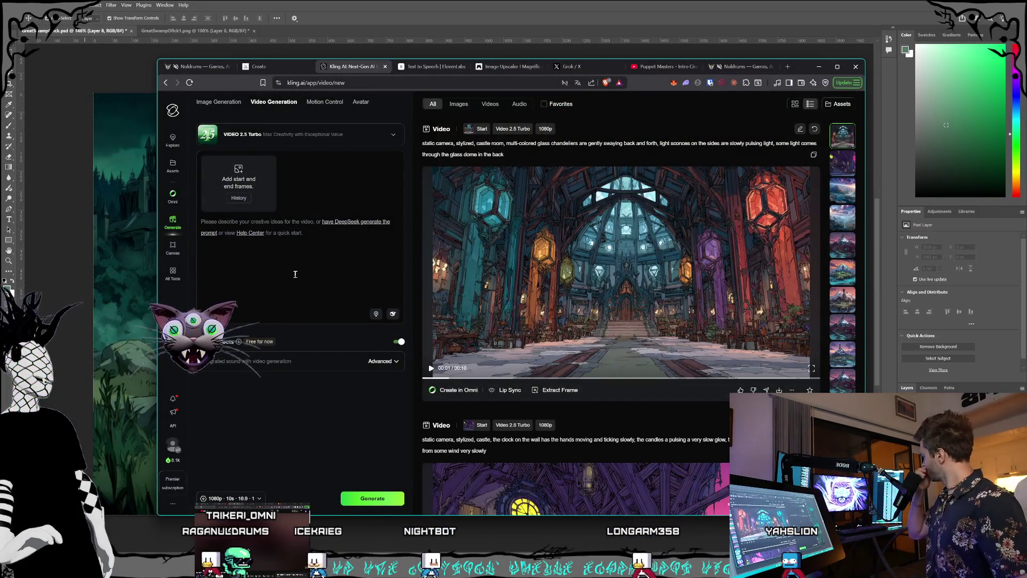
Step: Show the local Nuldrums site, resize and reposition the browser window, then return to Photoshop
left_click(196, 68)
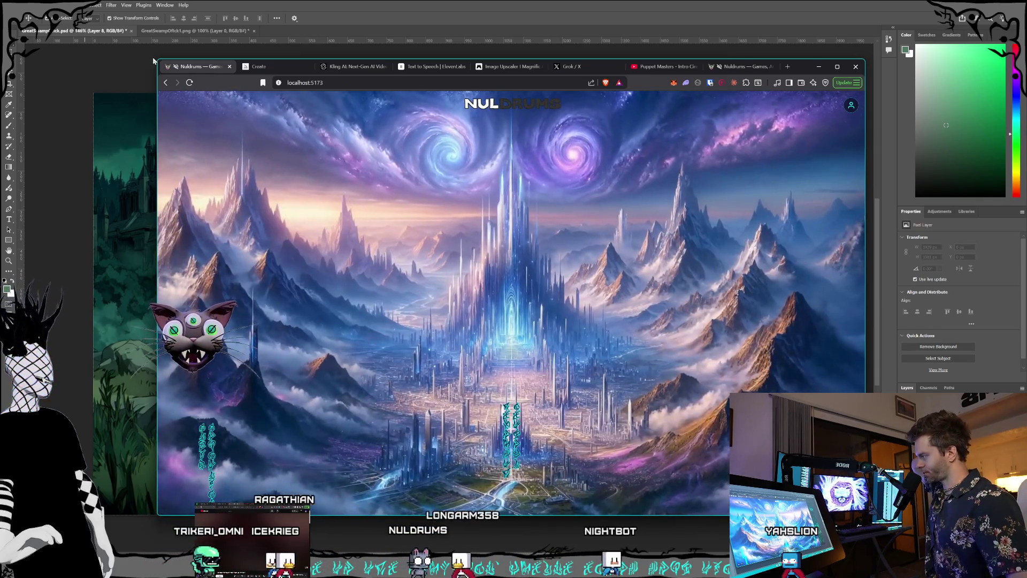
left_click_drag(156, 61, 119, 74)
left_click_drag(804, 82, 852, 72)
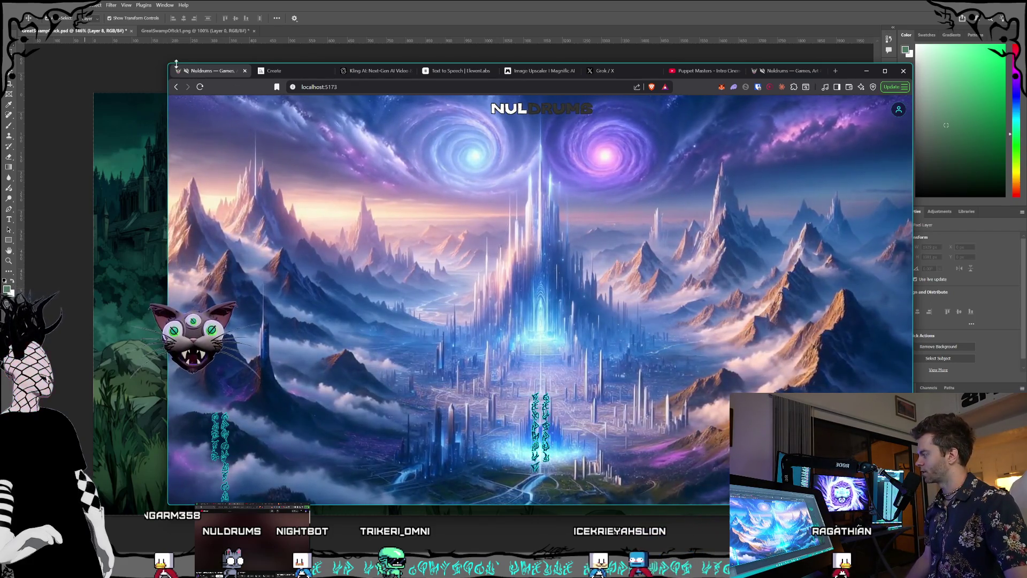
mouse_move(165, 63)
left_mouse_down()
mouse_move(217, 87)
mouse_move(196, 78)
left_mouse_up()
mouse_move(844, 85)
left_mouse_down()
mouse_move(1023, 87)
mouse_move(945, 141)
mouse_move(1026, 107)
left_mouse_up()
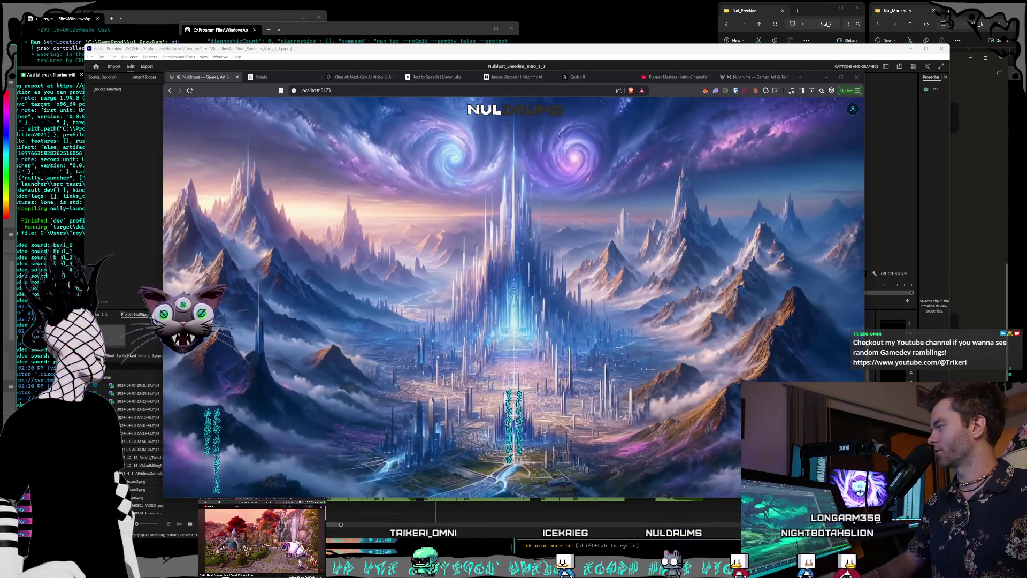
key("alt+Tab")
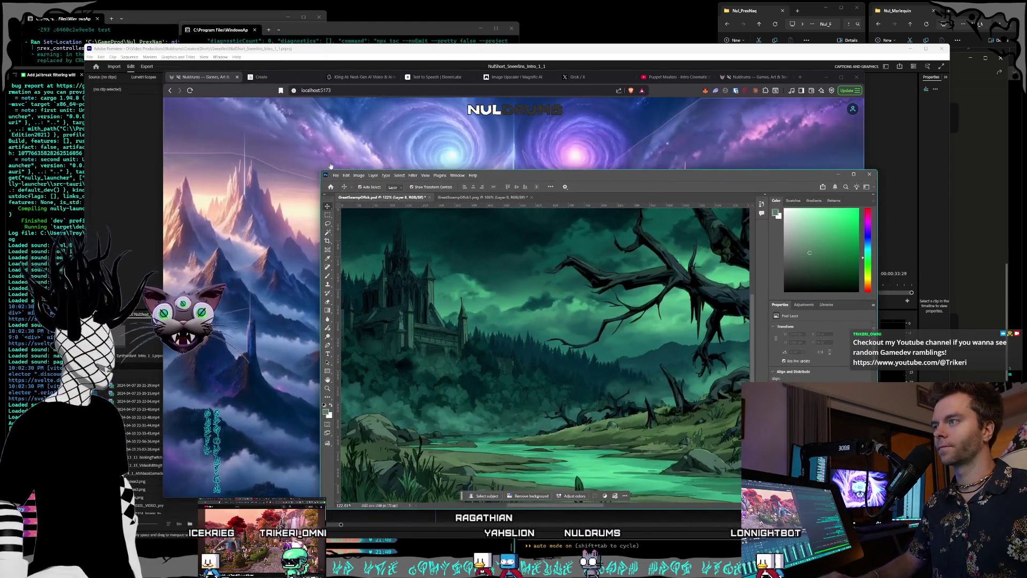
Step: Enlarge the Photoshop window on the castle swamp image, then return to the Nuldrums browser page
mouse_move(320, 171)
left_mouse_down()
mouse_move(326, 176)
mouse_move(132, 74)
mouse_move(68, 64)
left_mouse_up()
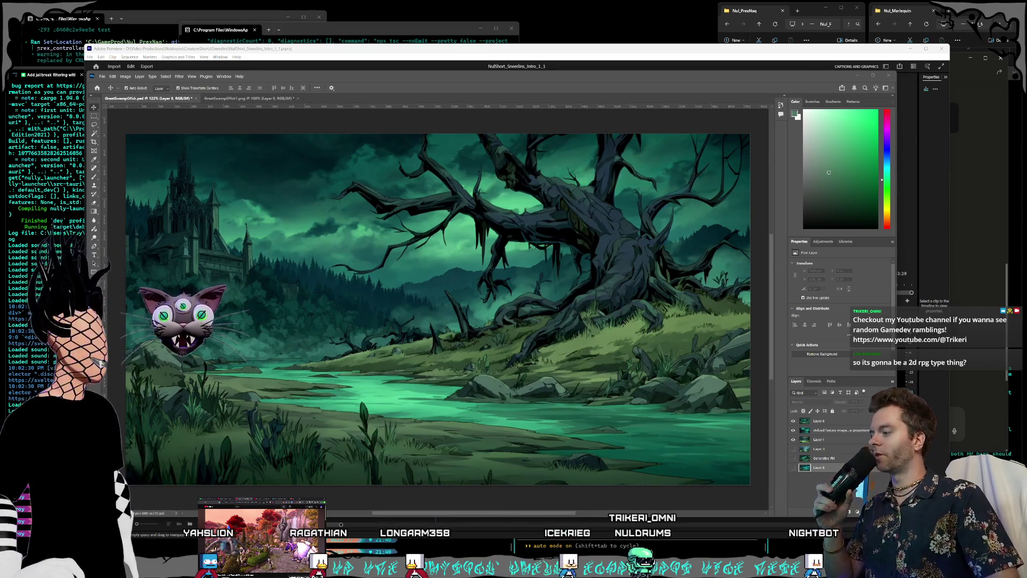
key("alt+Tab")
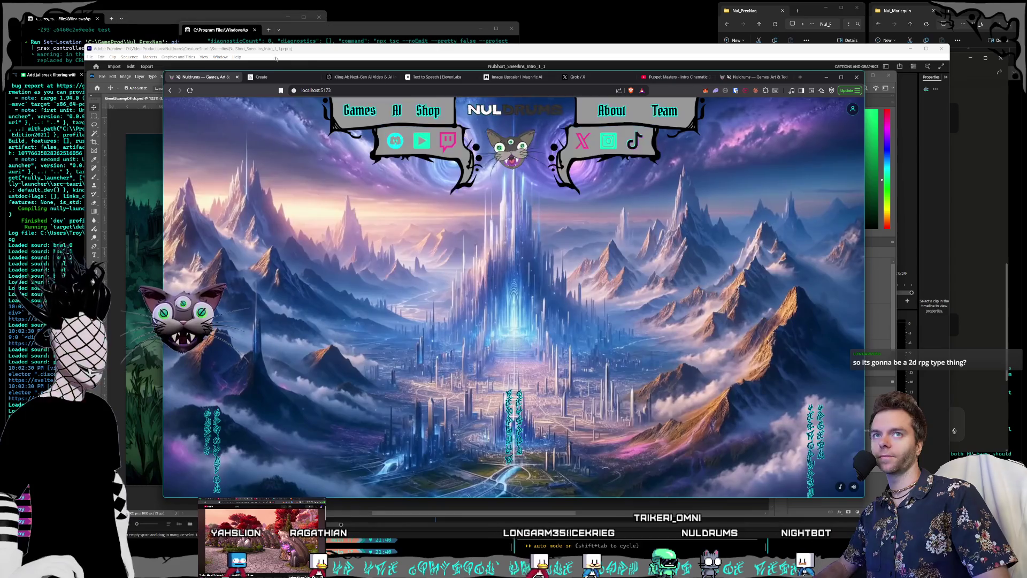
Step: Browse the site's Technology Towers and main world views, then enlarge and position the browser window
left_click(740, 79)
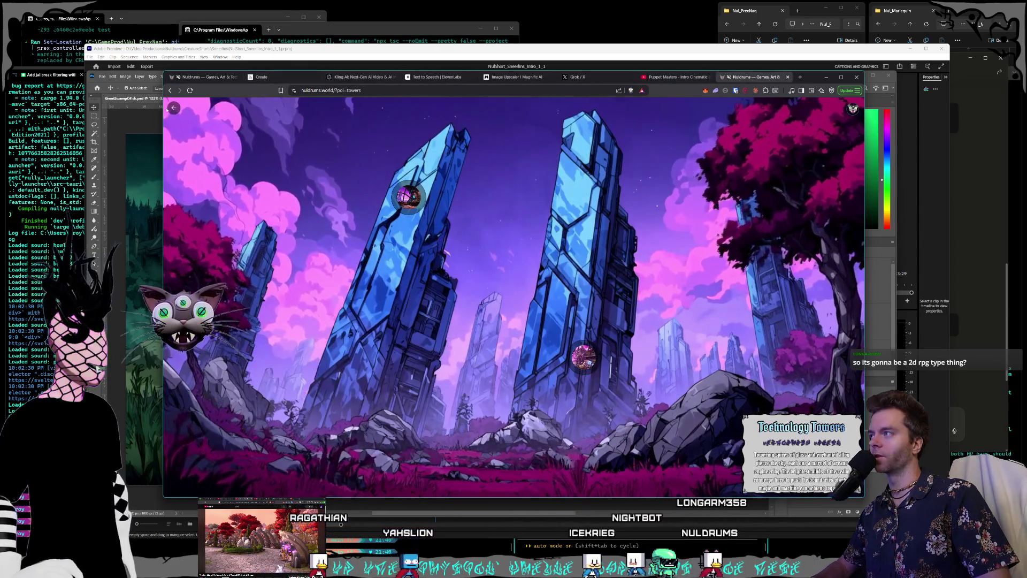
left_click(172, 108)
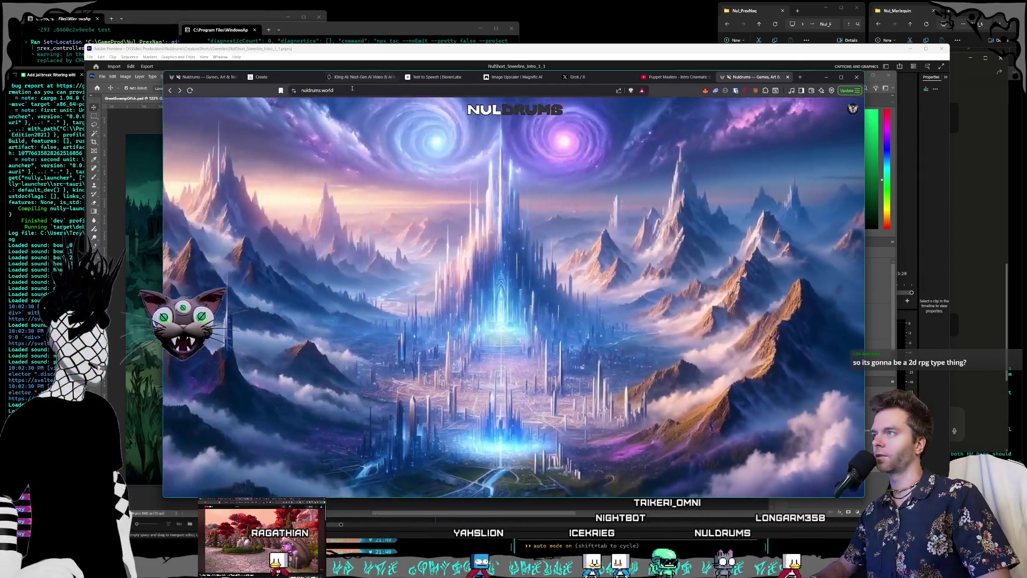
left_click(352, 90)
key("Escape")
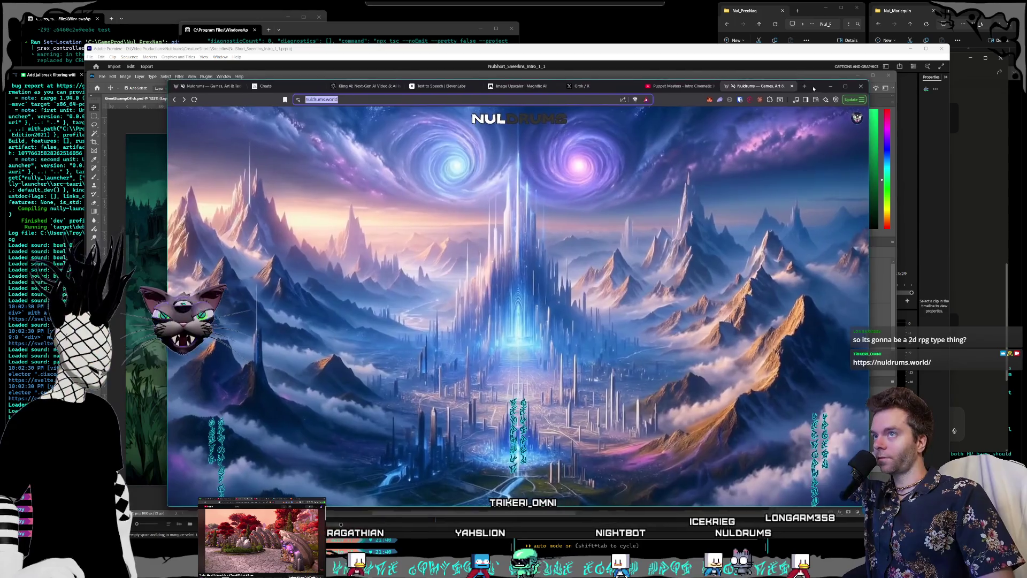
left_click(296, 102)
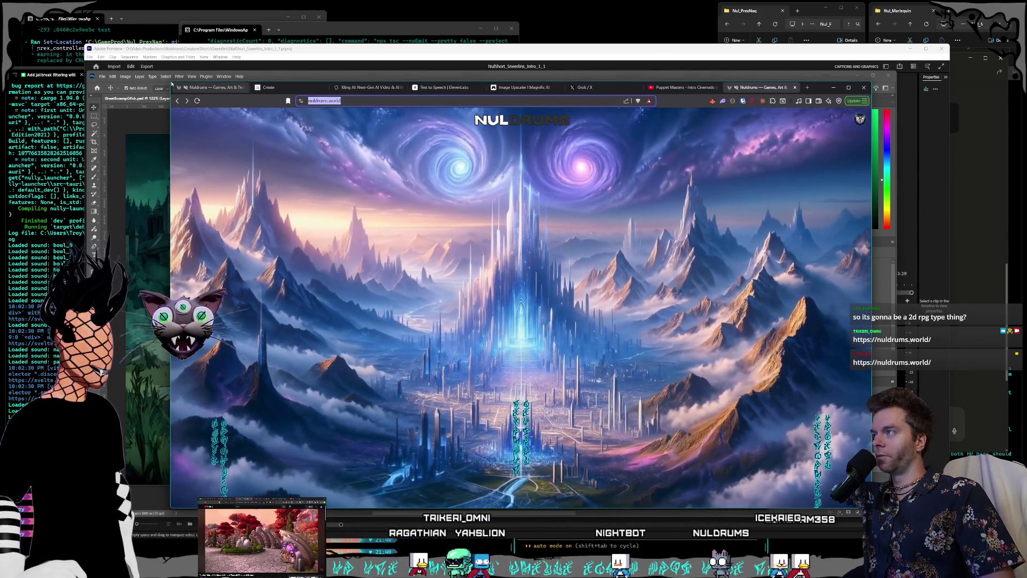
left_click_drag(169, 82, 122, 54)
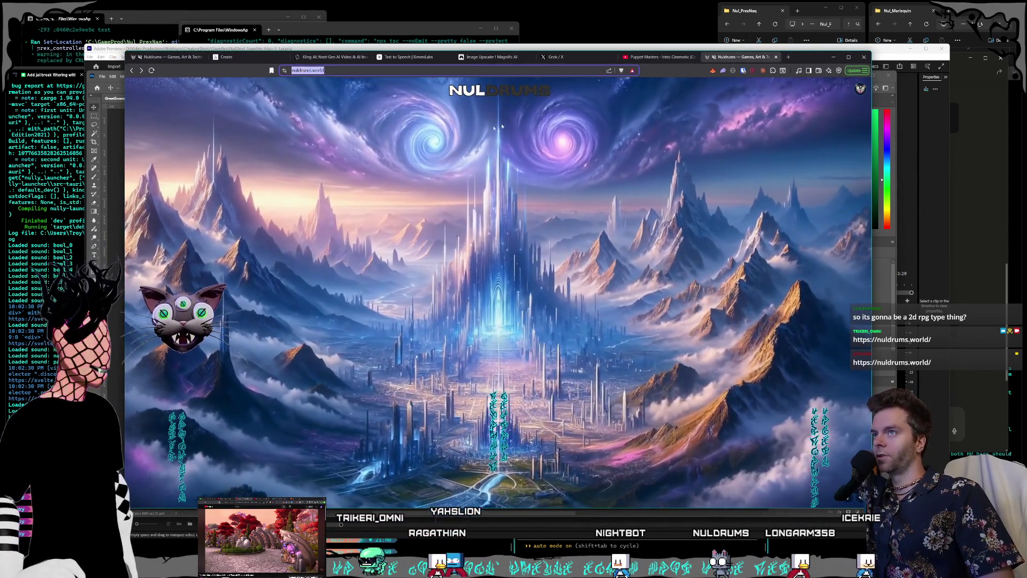
left_click_drag(814, 56, 816, 62)
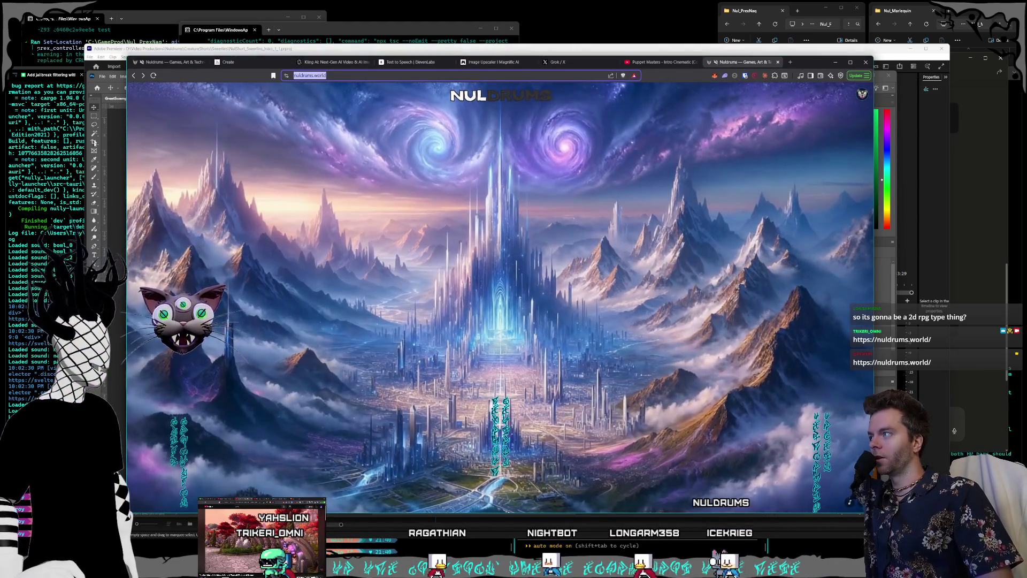
Step: Shift Photoshop aside, refocus the browser, and open the Games page with the Nuldrums Launcher
key("alt+Tab")
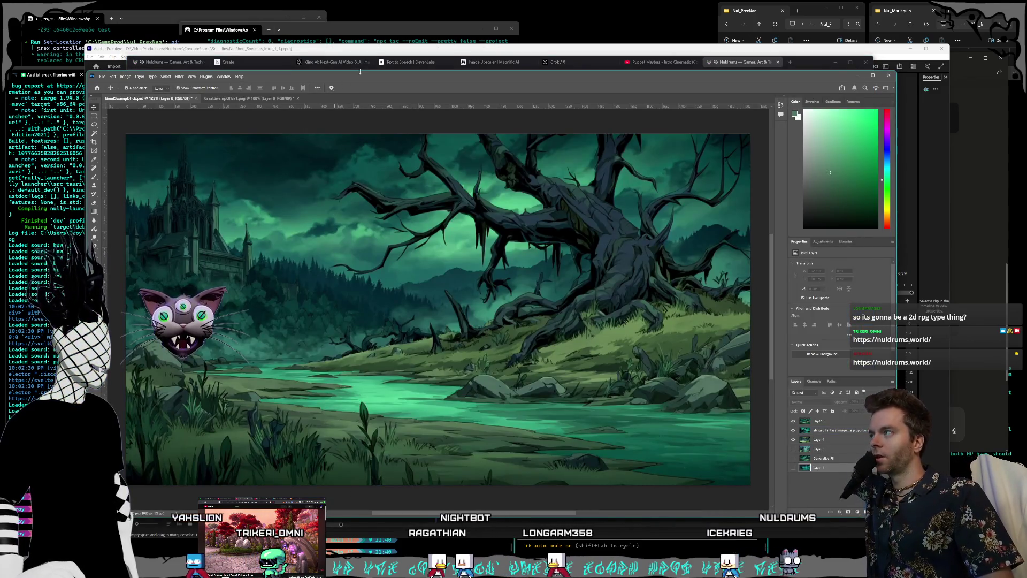
left_click_drag(358, 78, 353, 100)
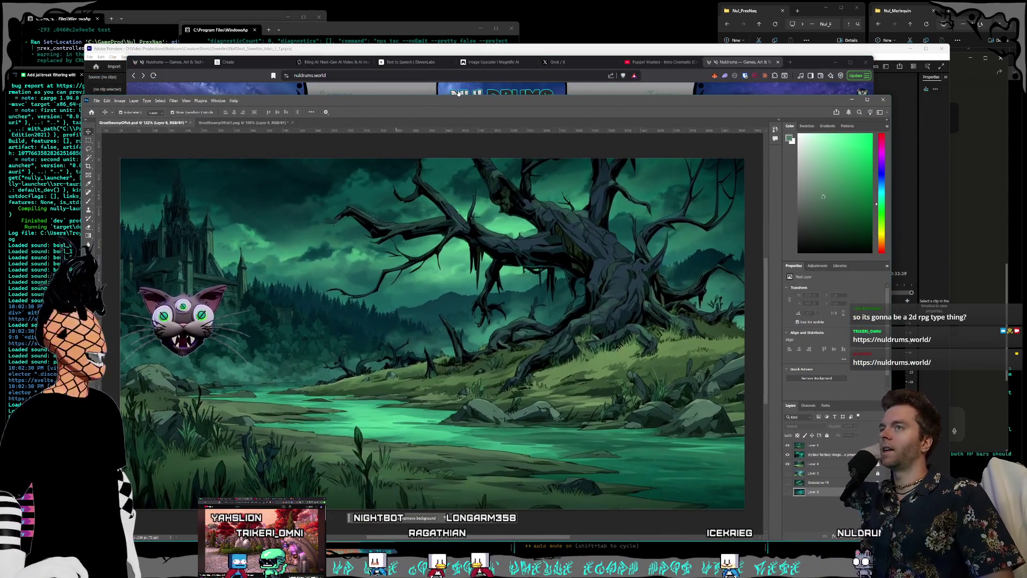
left_click(809, 73)
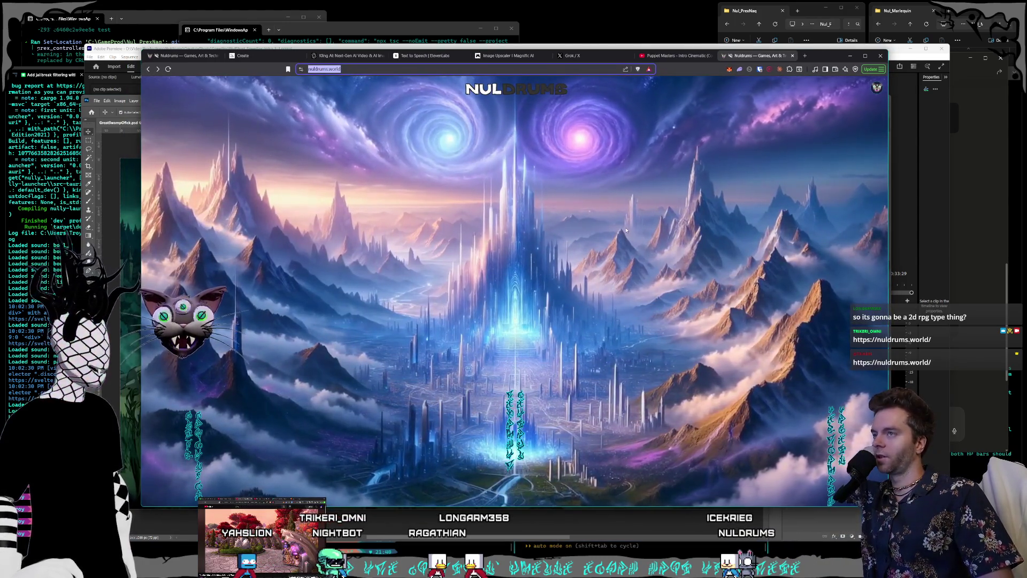
left_click(654, 263)
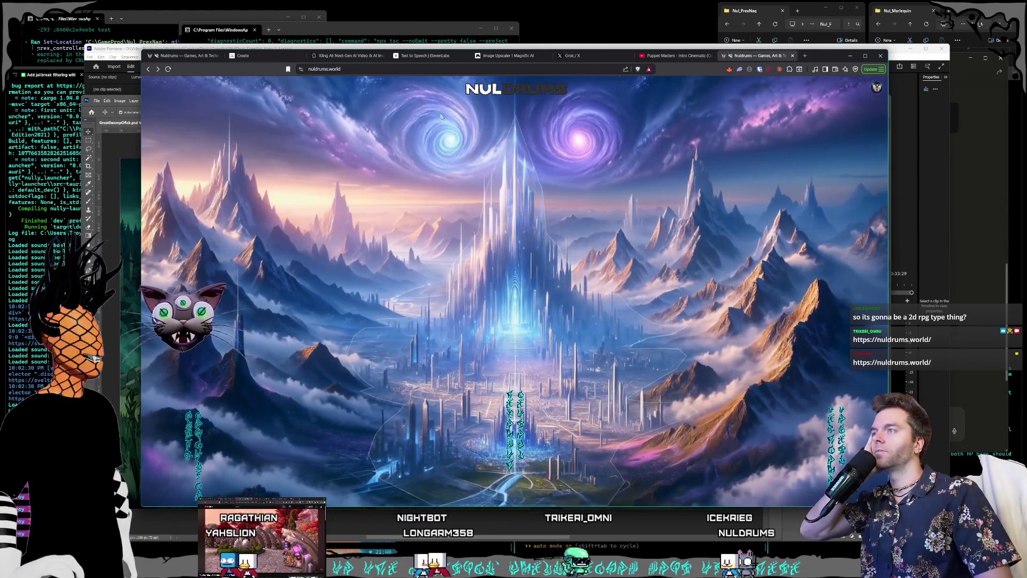
left_click(351, 90)
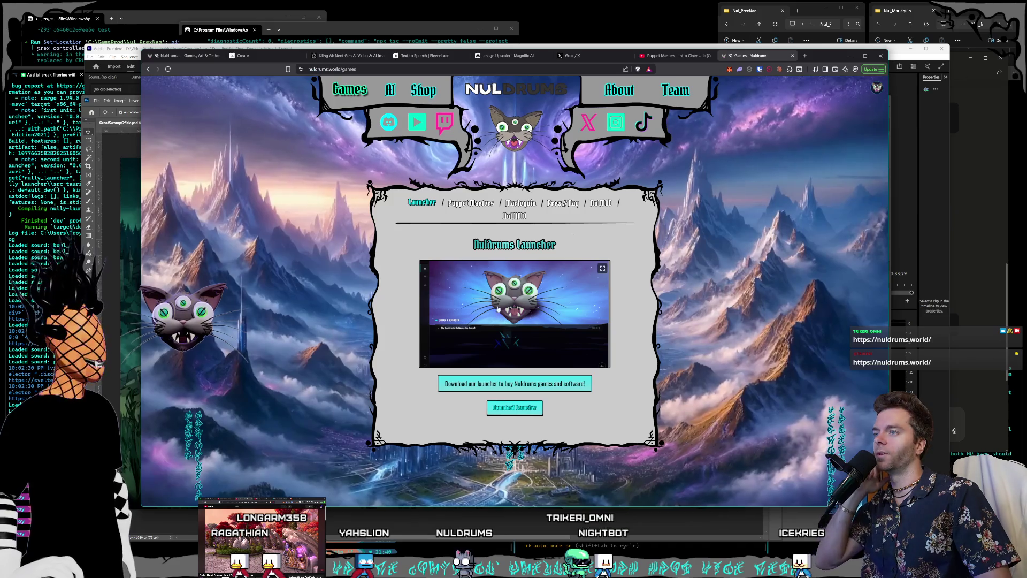
Step: Browse the Shop's Software and Merch listings, then open the Puppet Masters tab under Games
left_click(424, 98)
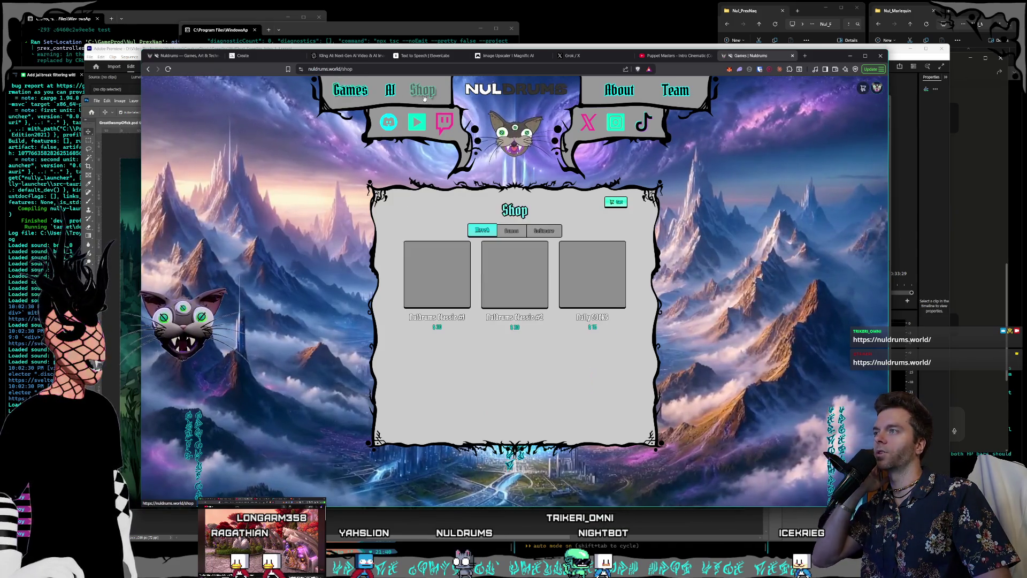
left_click(544, 231)
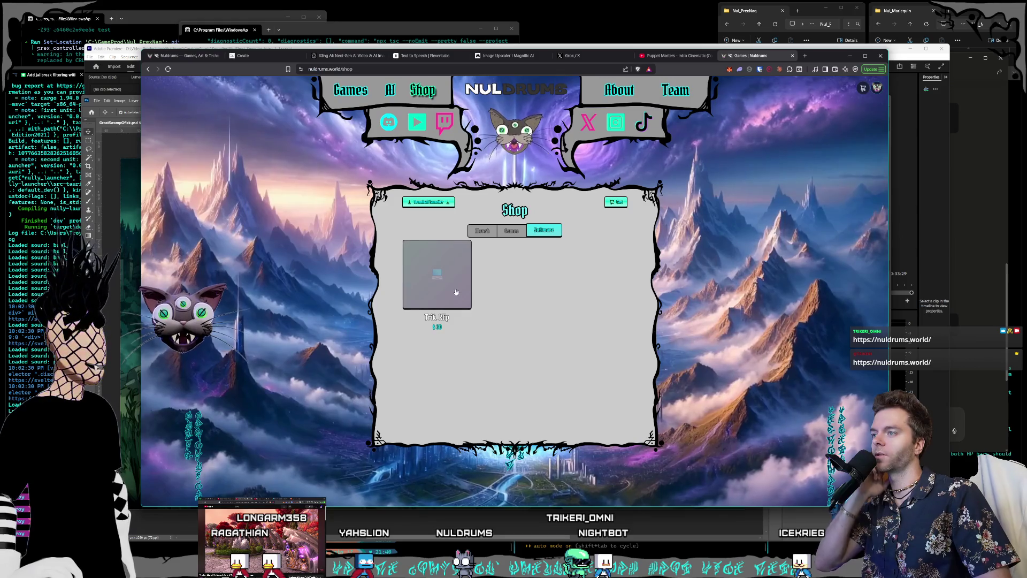
left_click(483, 230)
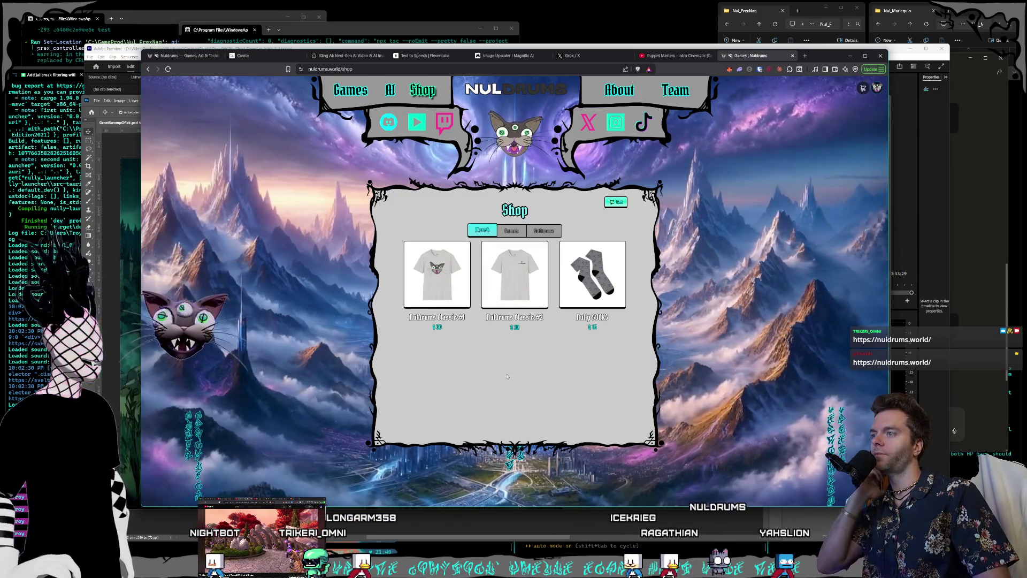
left_click(350, 90)
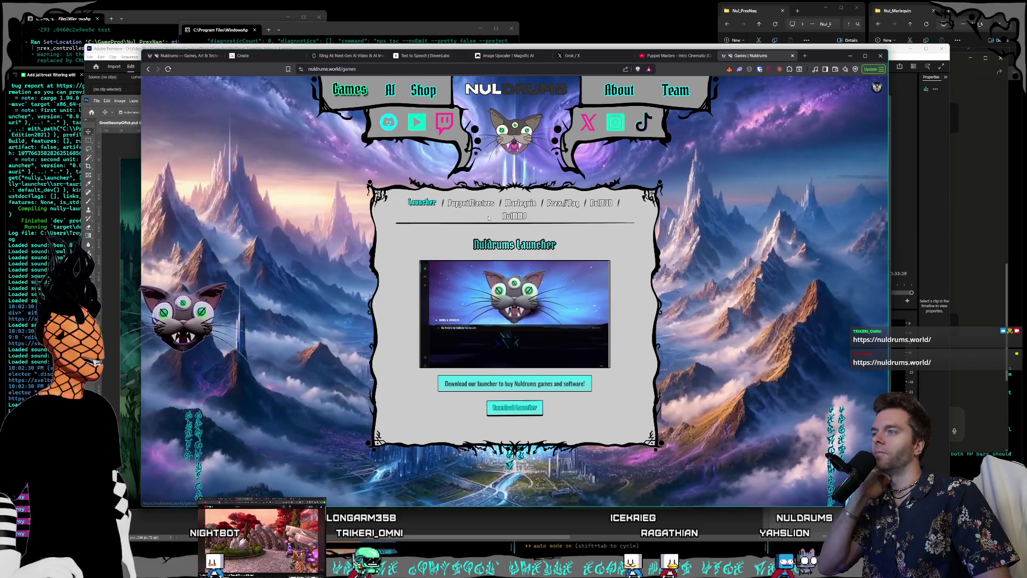
left_click(471, 203)
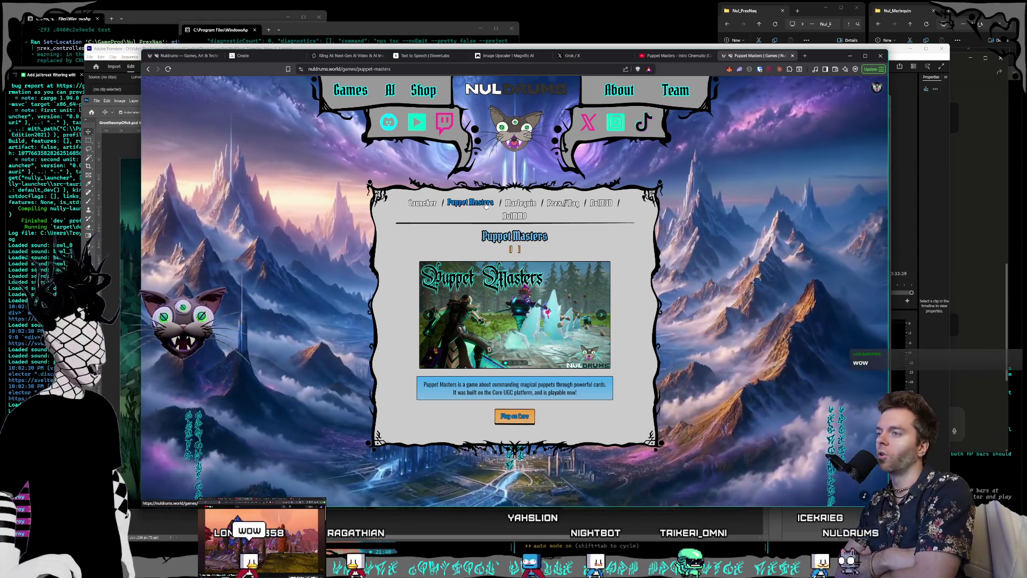
Step: View all five Puppet Masters screenshots enlarged, through The Hollow, then close the viewer
left_click(540, 303)
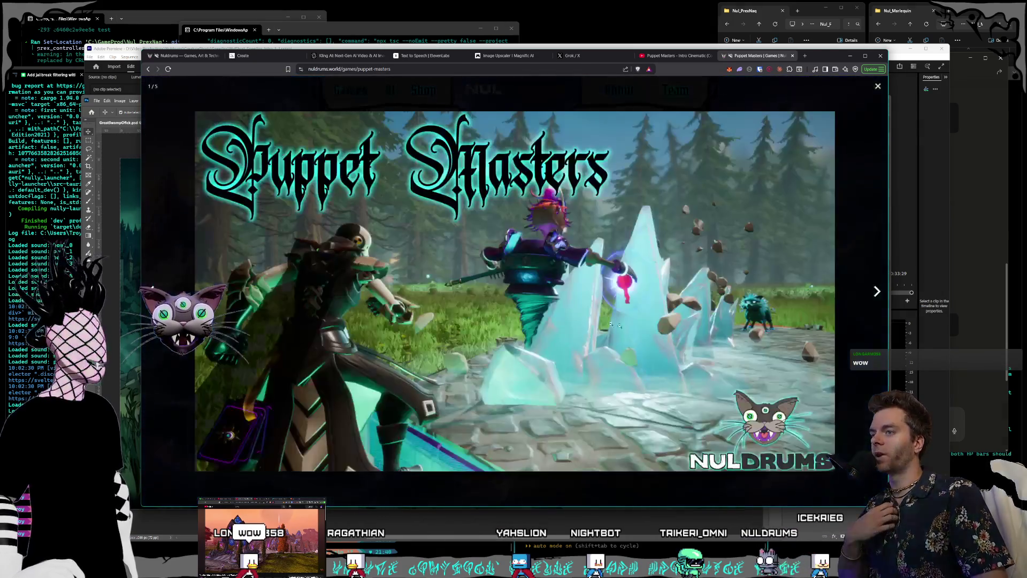
key("Right")
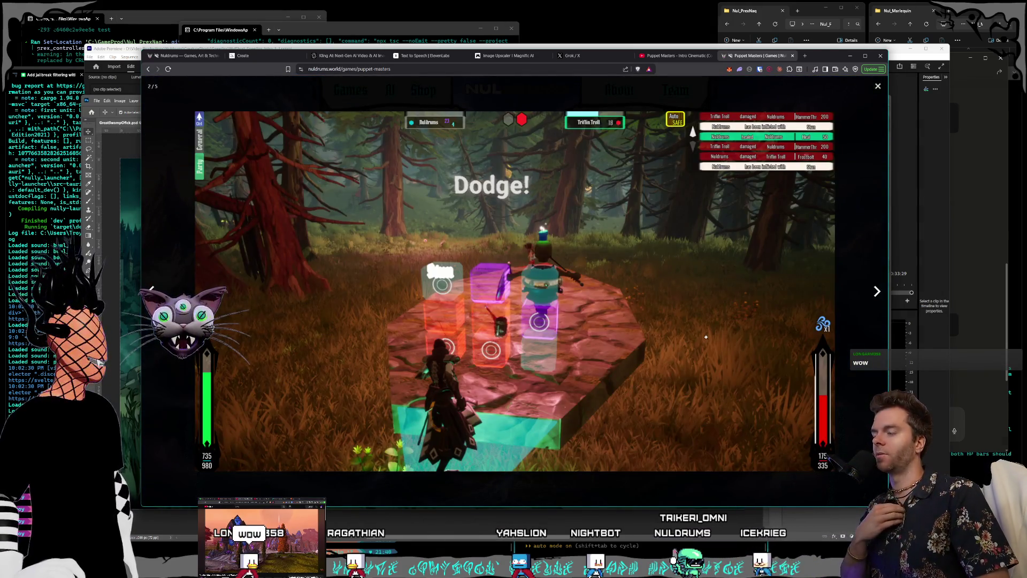
key("Right")
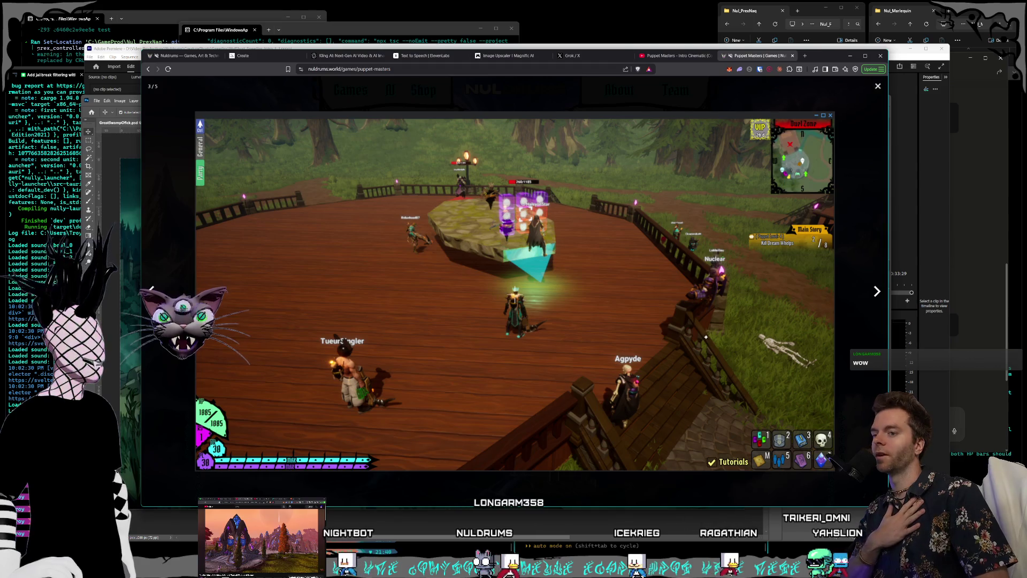
key("Right")
key("Right")
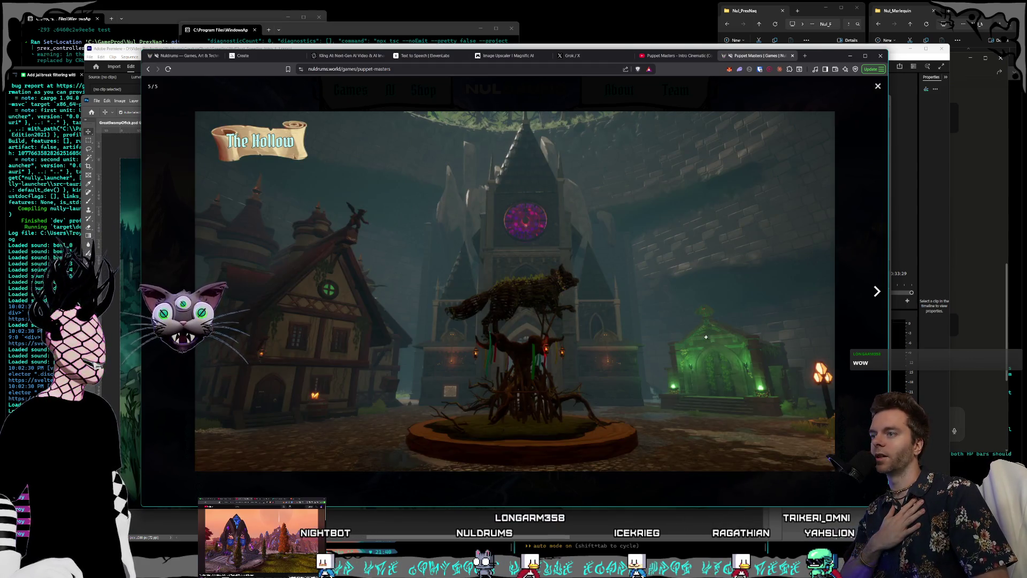
key("Right")
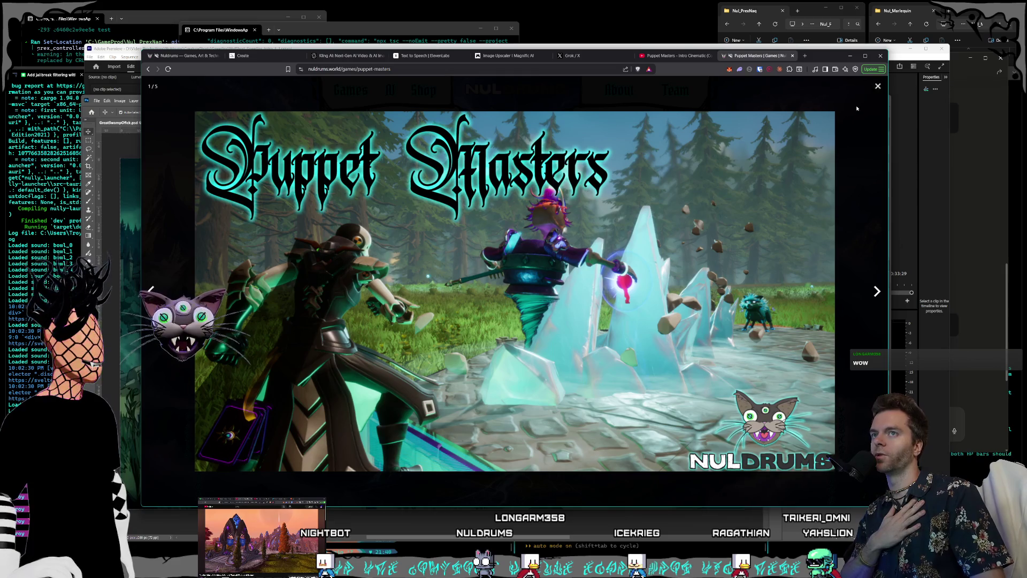
left_click(877, 87)
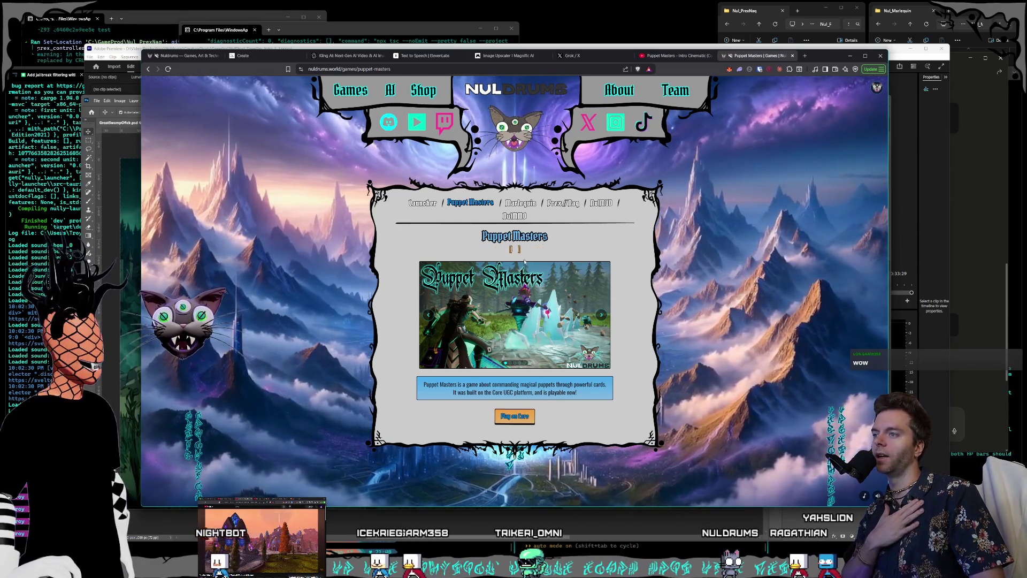
Step: View the Marlequin page's screenshots, including the card-battle shot, and open the Nul_Marlequin project in the engine
left_click(519, 203)
left_click(525, 305)
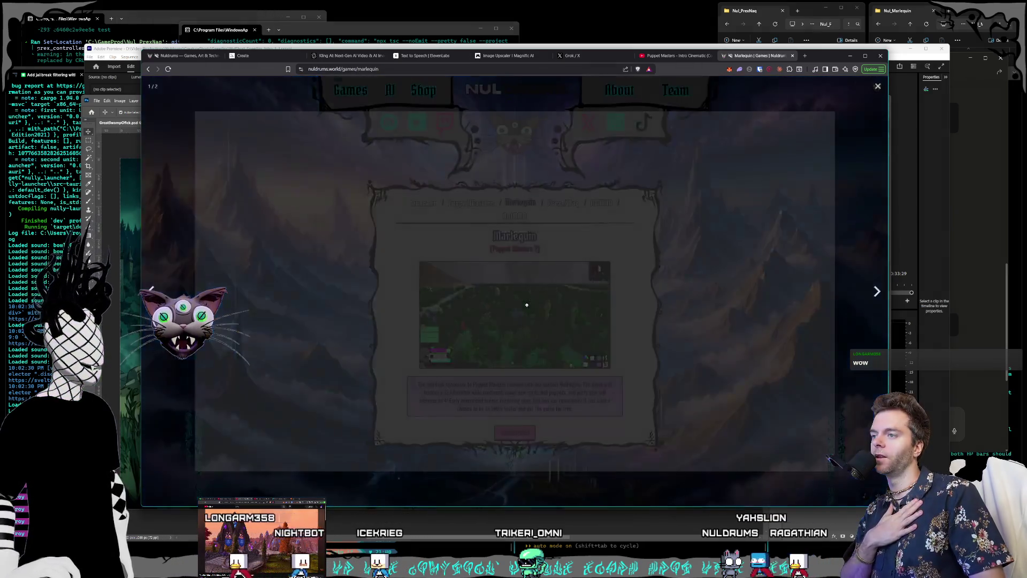
key("Right")
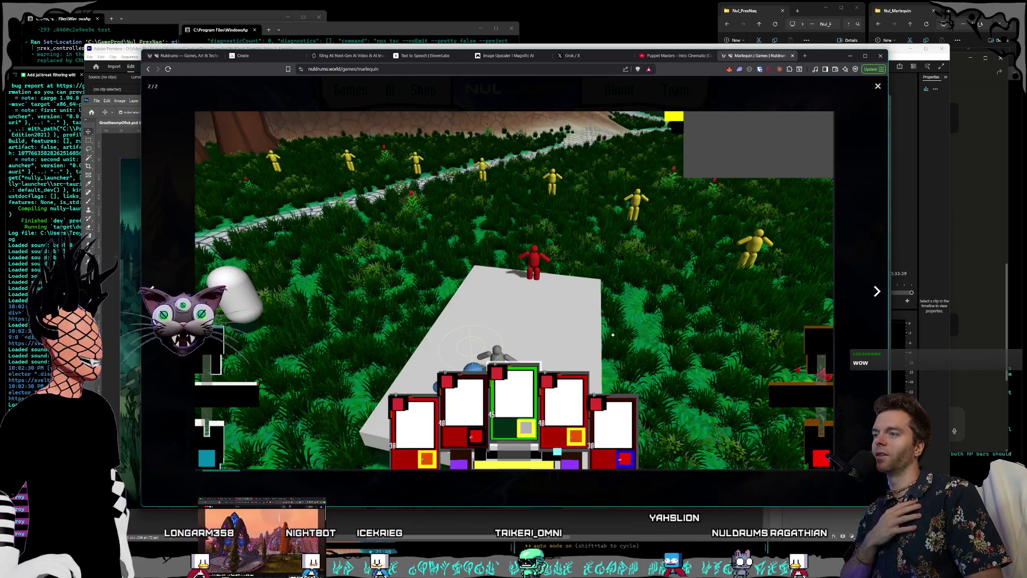
left_click(876, 92)
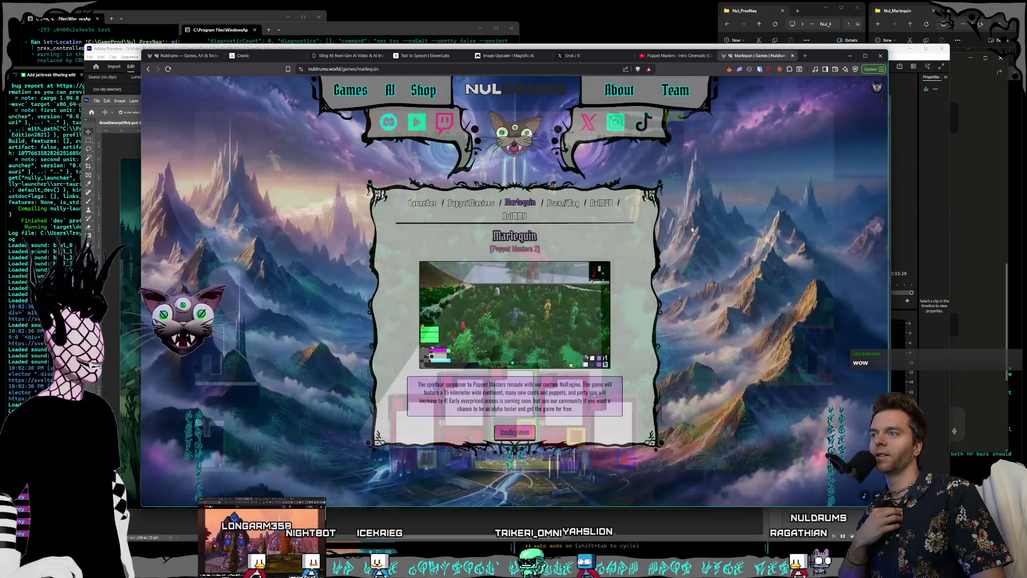
left_click(429, 317)
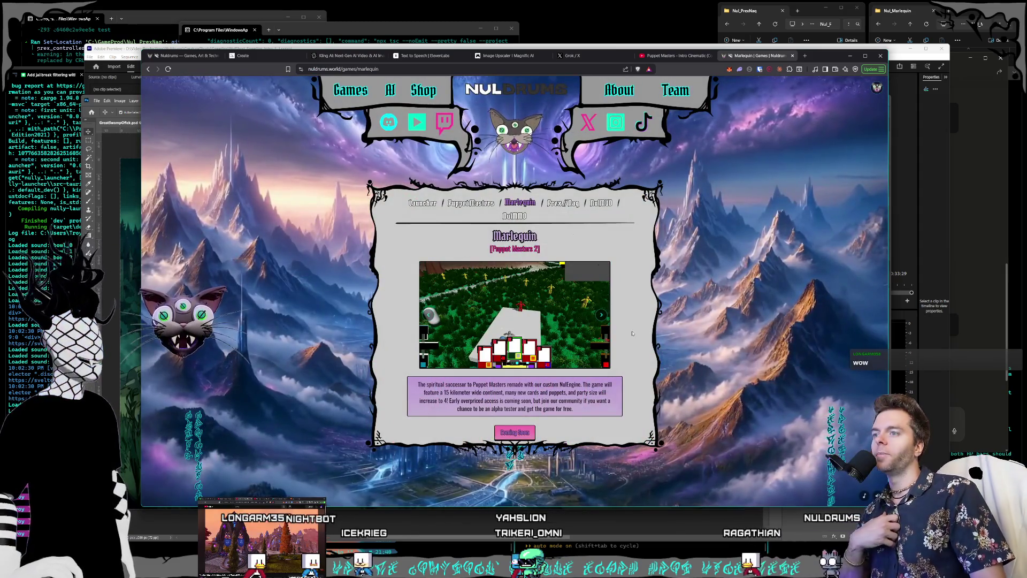
left_click(909, 10)
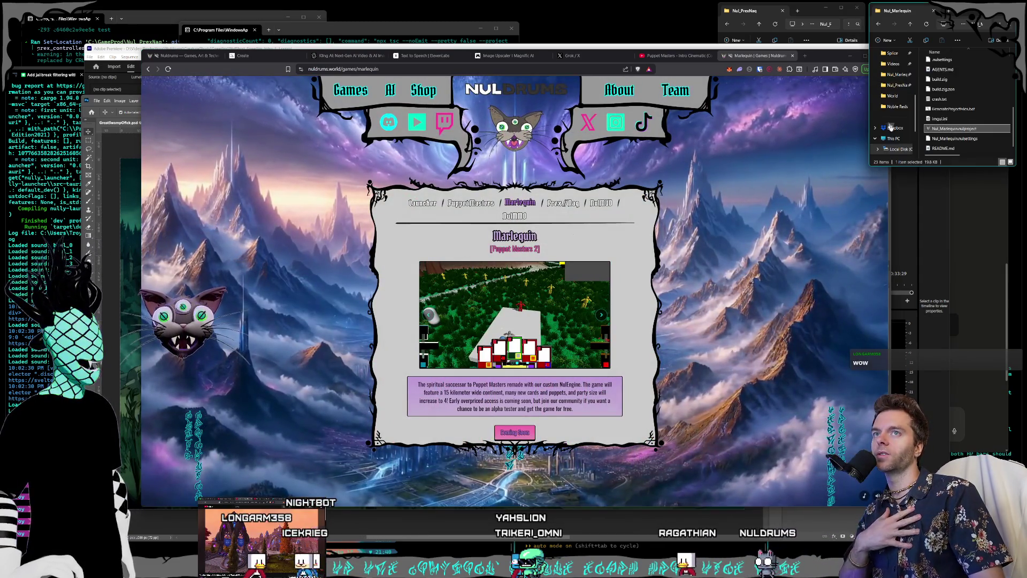
double_click(953, 128)
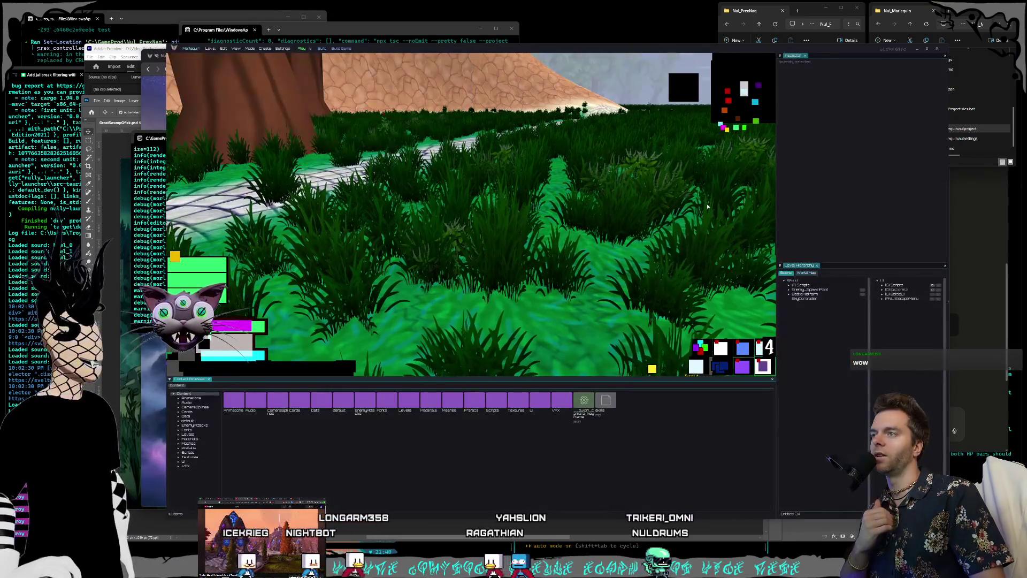
Step: Play-test Nul_Marlequin: walk through the grass, finish the battle, then stop play
left_click_drag(408, 50, 399, 36)
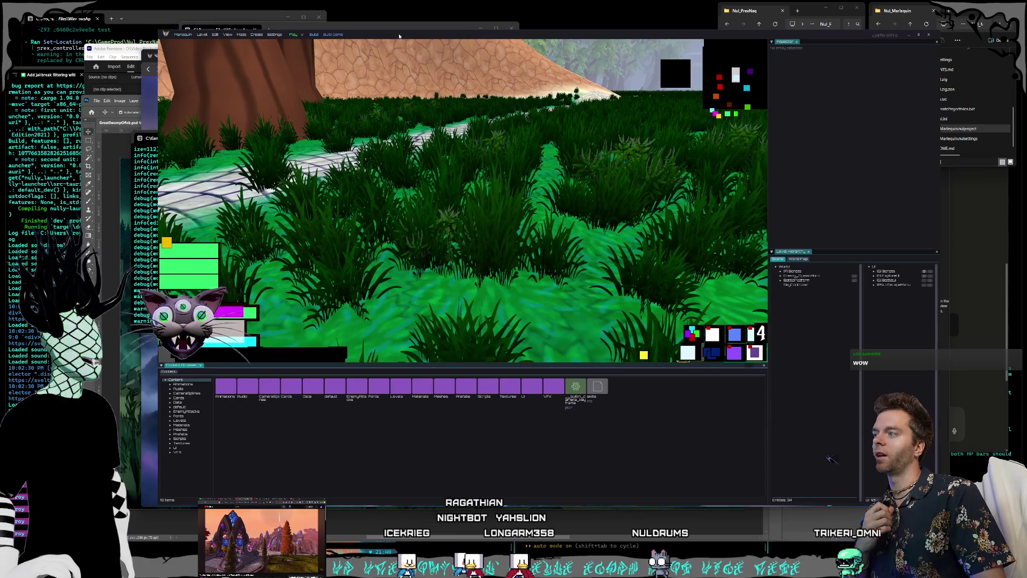
left_click(294, 35)
key("w")
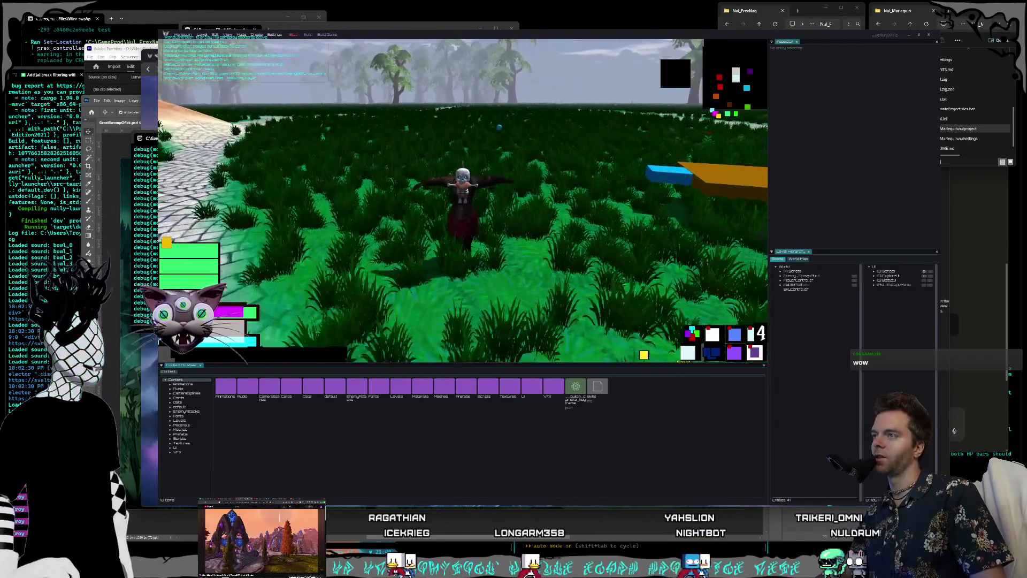
key("w")
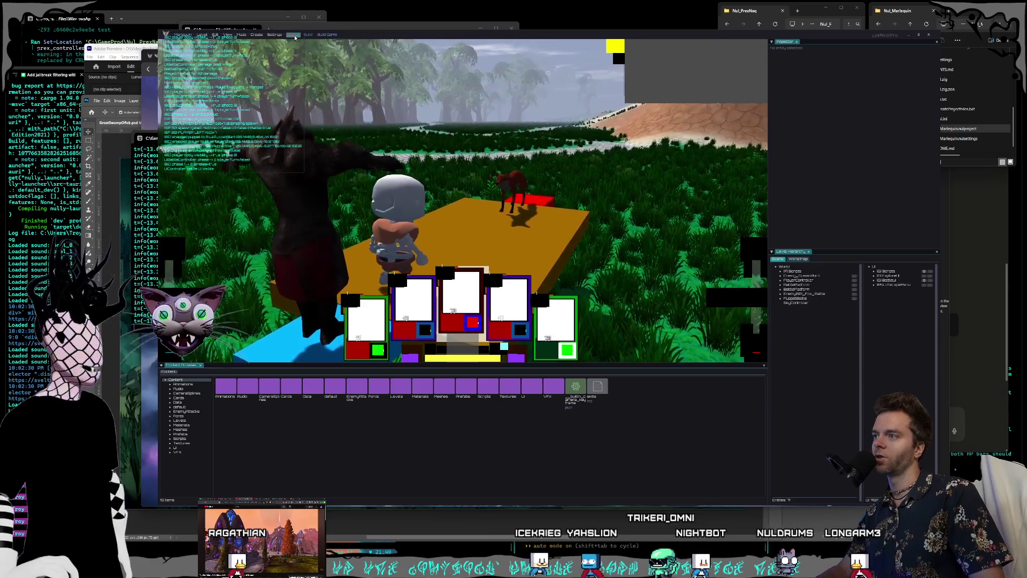
left_click(295, 36)
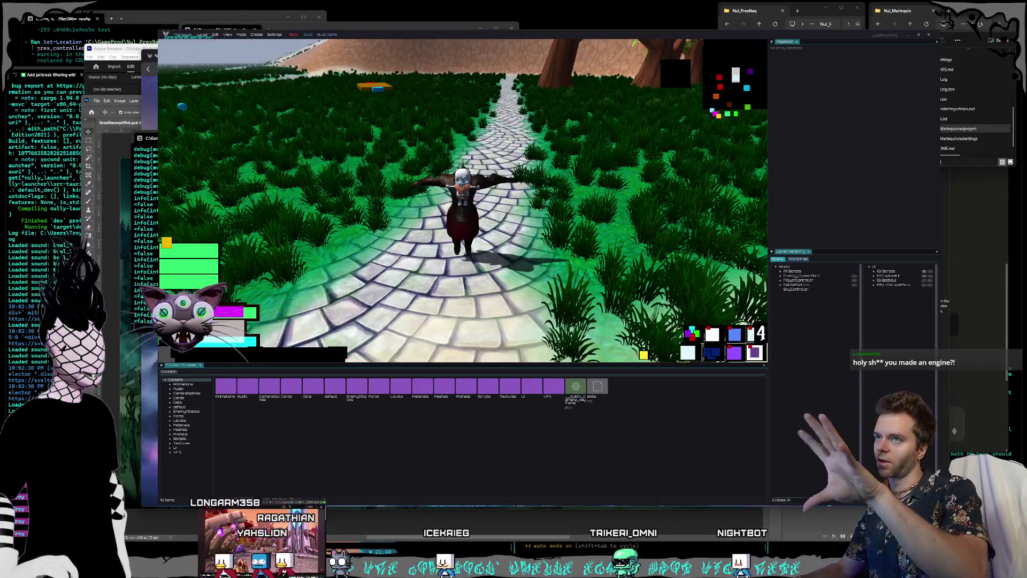
key("Escape")
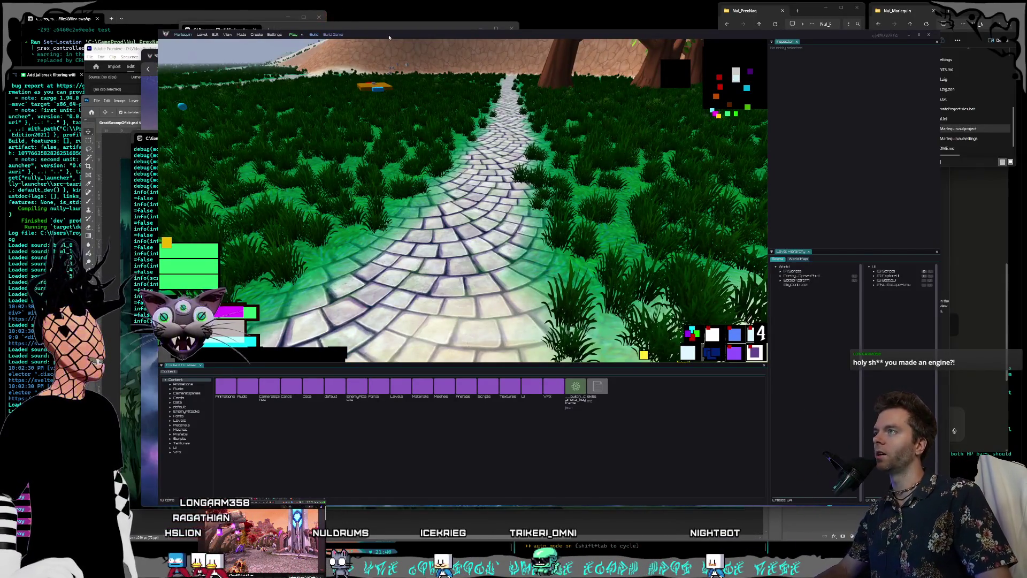
left_click_drag(392, 37, 388, 40)
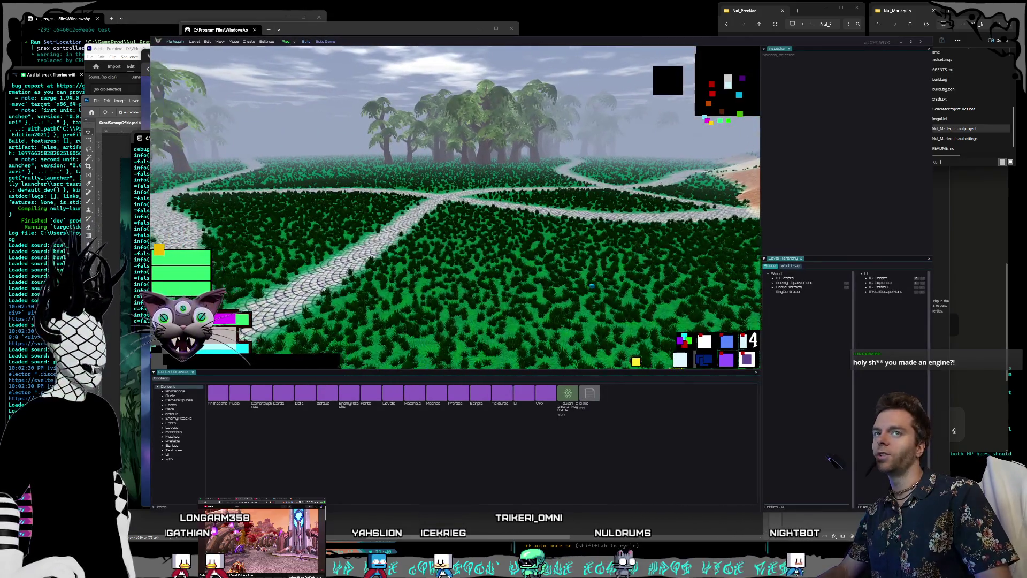
Step: Open the island World Map and jump the view past sand dunes to a forested green hillside
left_click(789, 266)
left_click(852, 319)
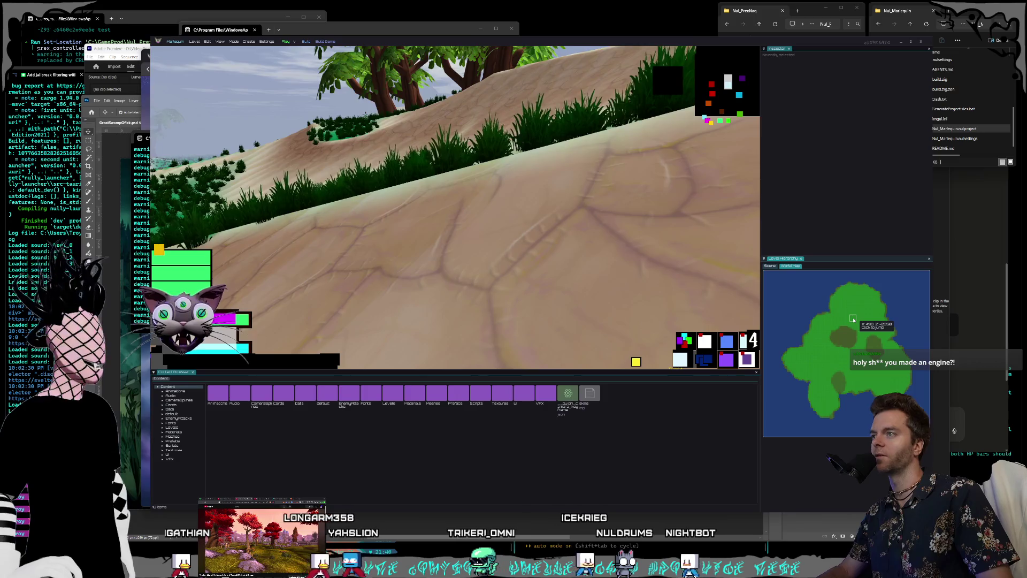
left_click(843, 351)
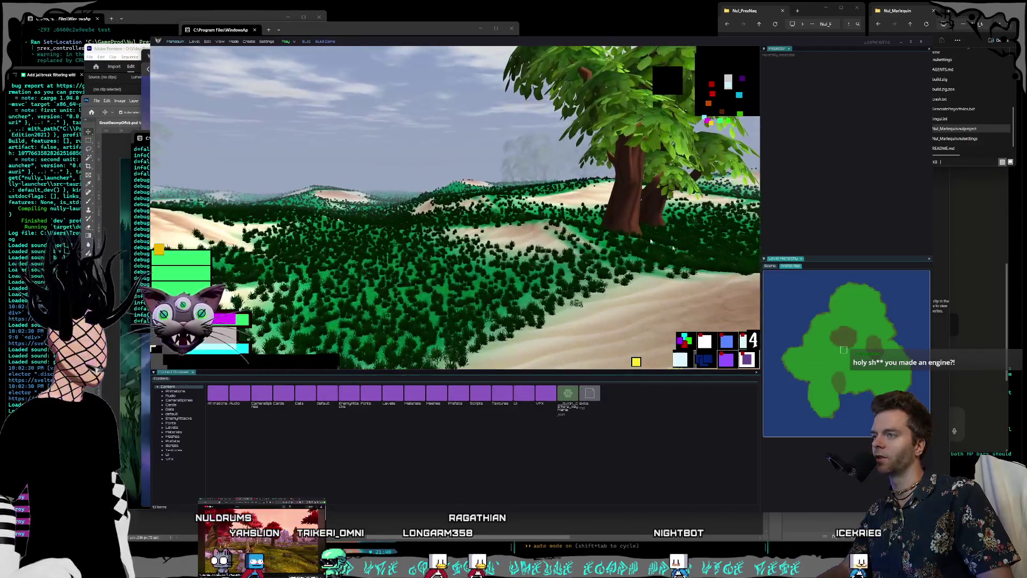
left_click(842, 352)
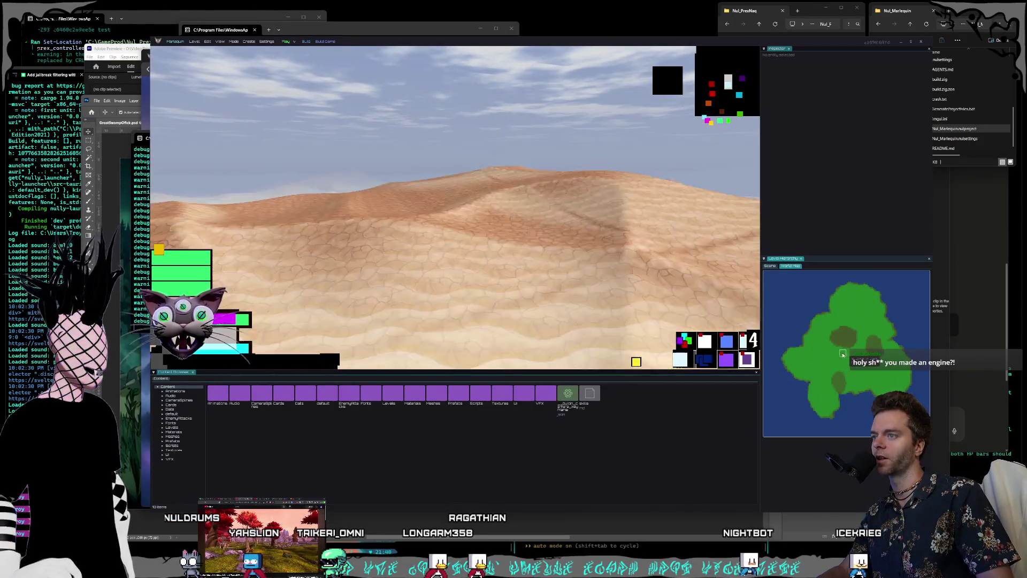
left_click(842, 350)
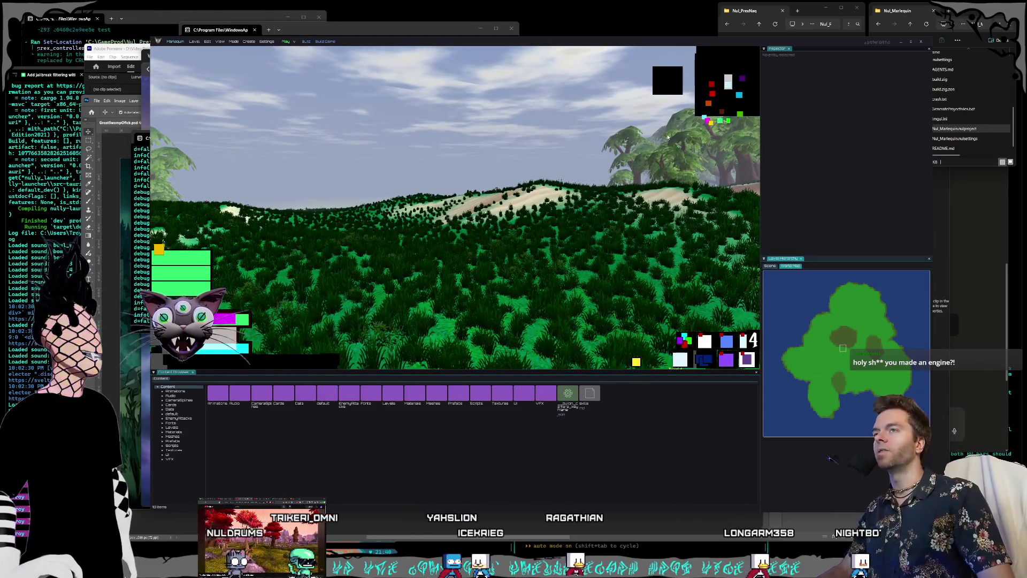
Step: Shift the NulEngine editor window slightly to the right
left_click_drag(713, 44, 721, 41)
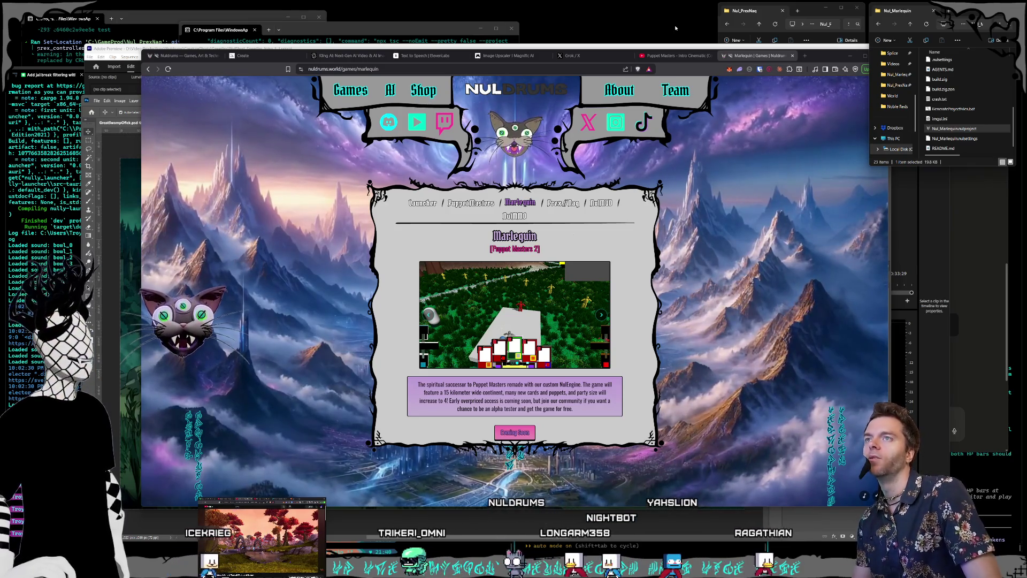
Step: Bring the Nul_PrexNaq folder window into focus over the Marlequin page
left_click(868, 6)
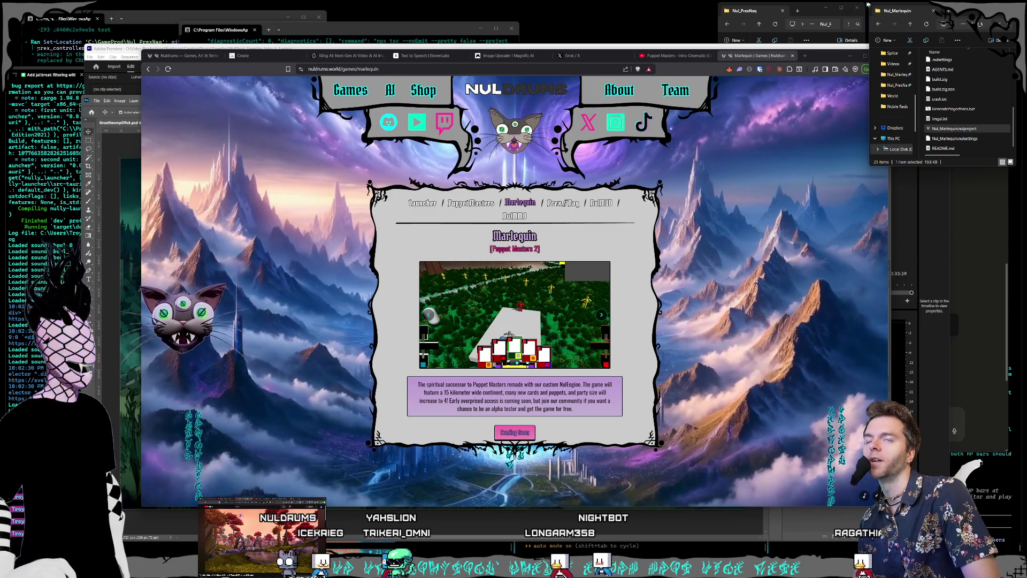
left_click(869, 5)
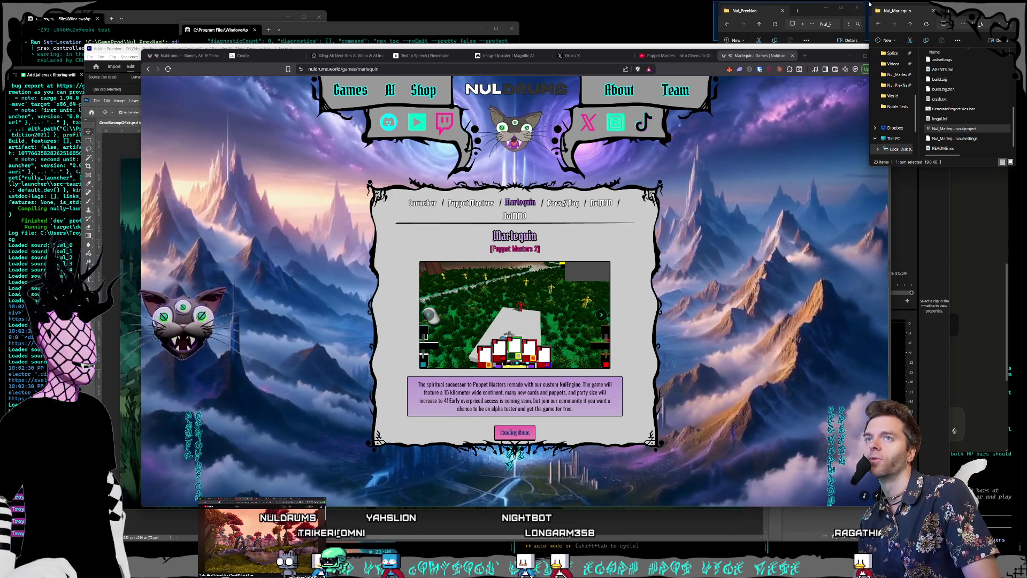
left_click(709, 40)
mouse_move(707, 42)
left_mouse_down()
mouse_move(682, 21)
mouse_move(669, 43)
mouse_move(650, 46)
mouse_move(655, 37)
left_mouse_up()
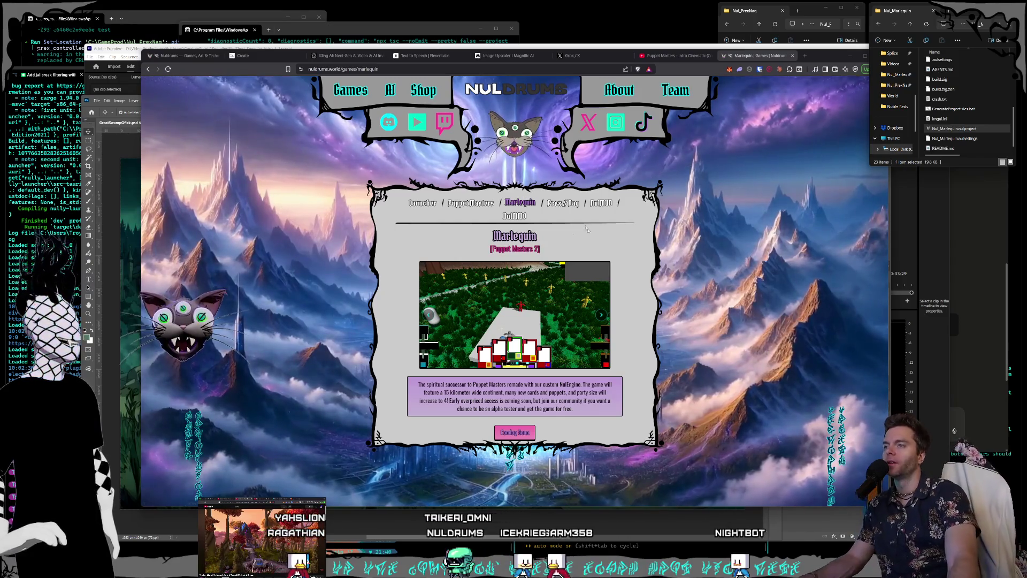
Step: Tour the Prex//Naq, NulMUD and NulMMO pages, playing and closing the NulMMO trailer
left_click(556, 204)
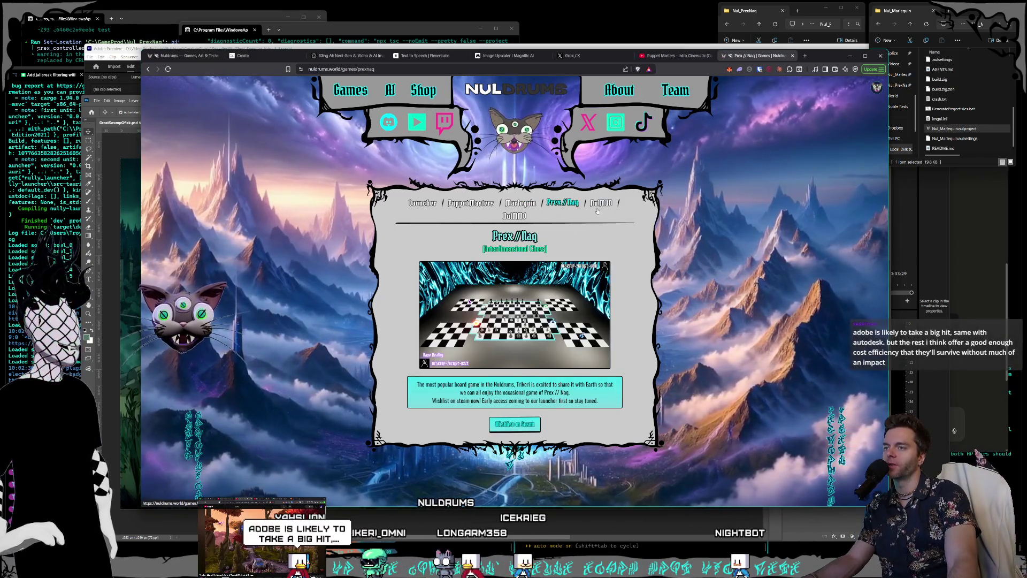
left_click(604, 204)
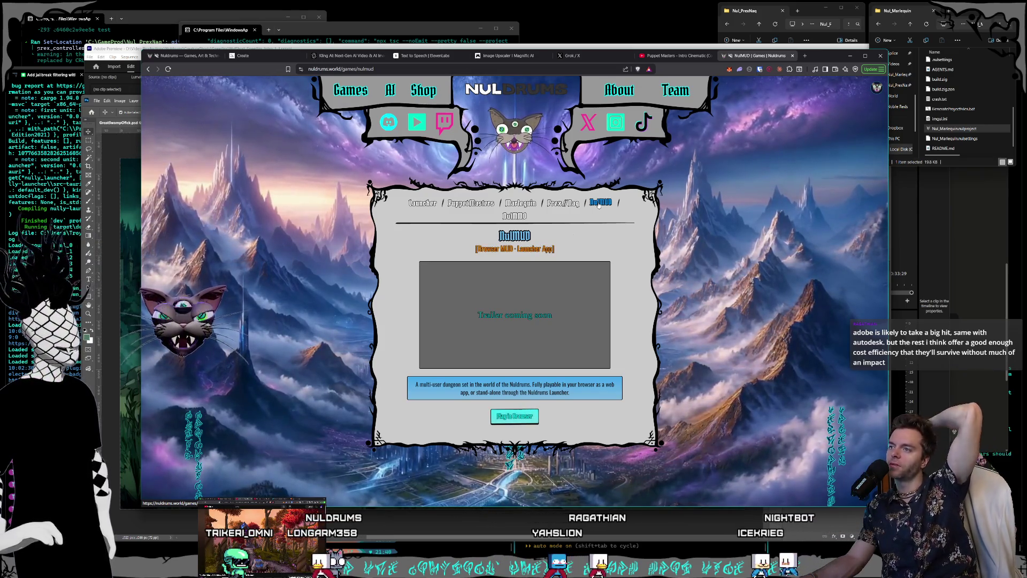
left_click(514, 215)
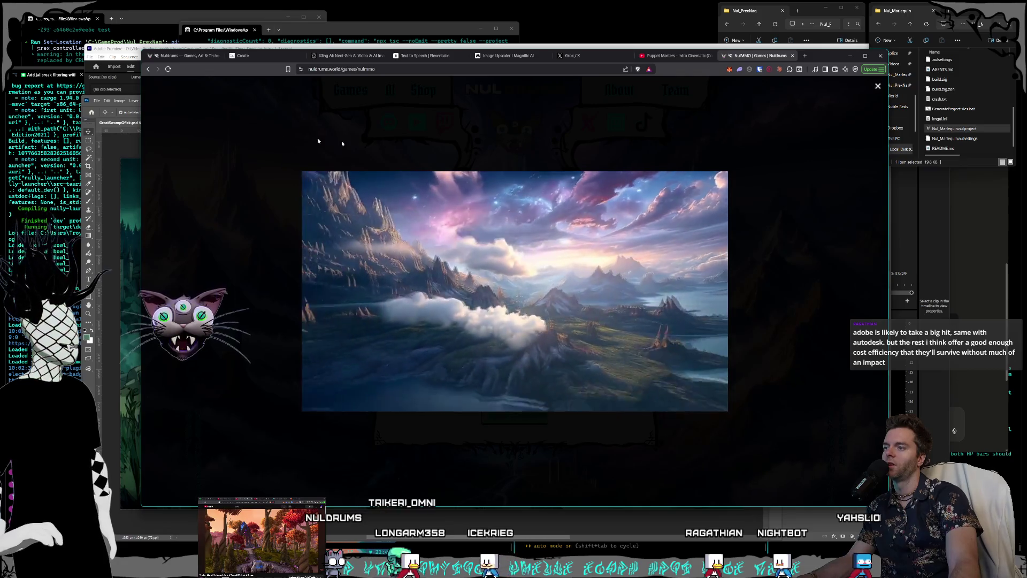
left_click(749, 225)
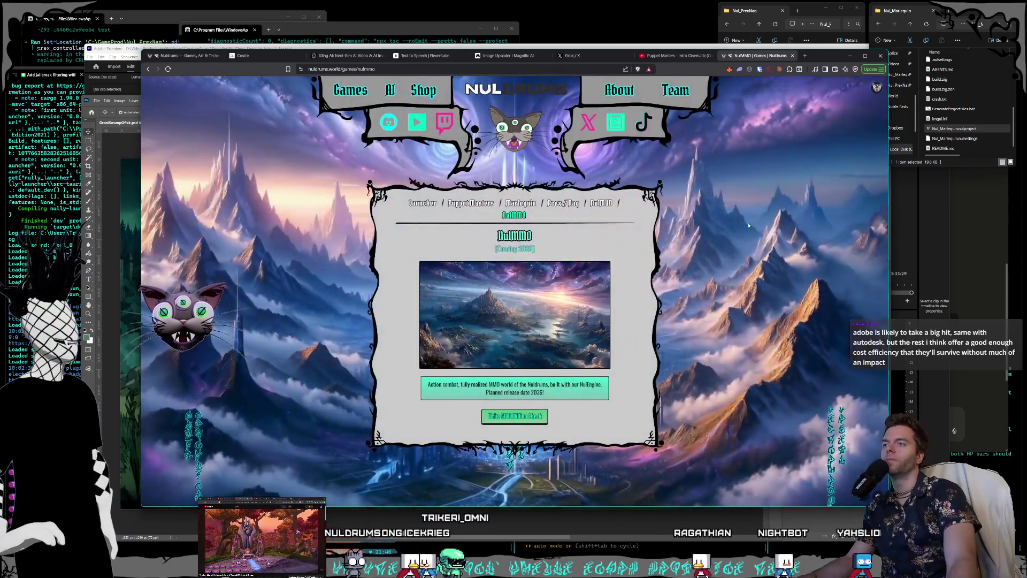
left_click(563, 202)
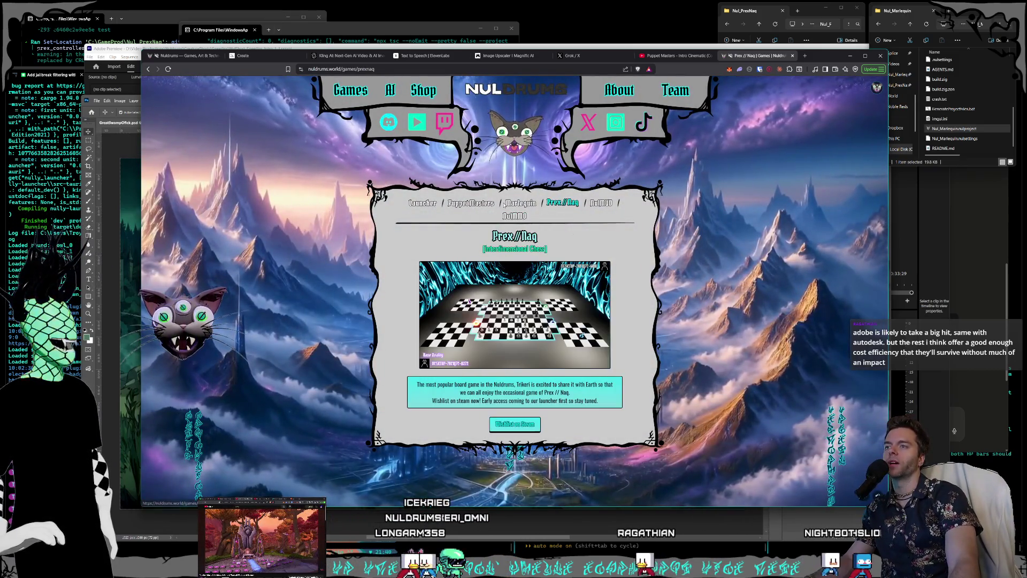
Step: View the enlarged Prex//Naq gameplay image, then switch to the NulEngine chess scene
left_click(737, 4)
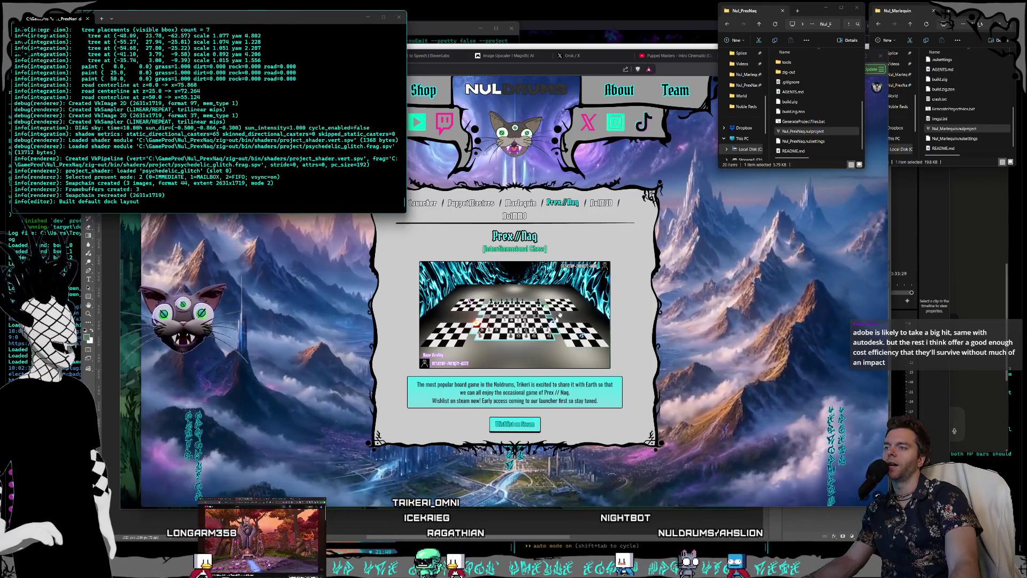
left_click(538, 324)
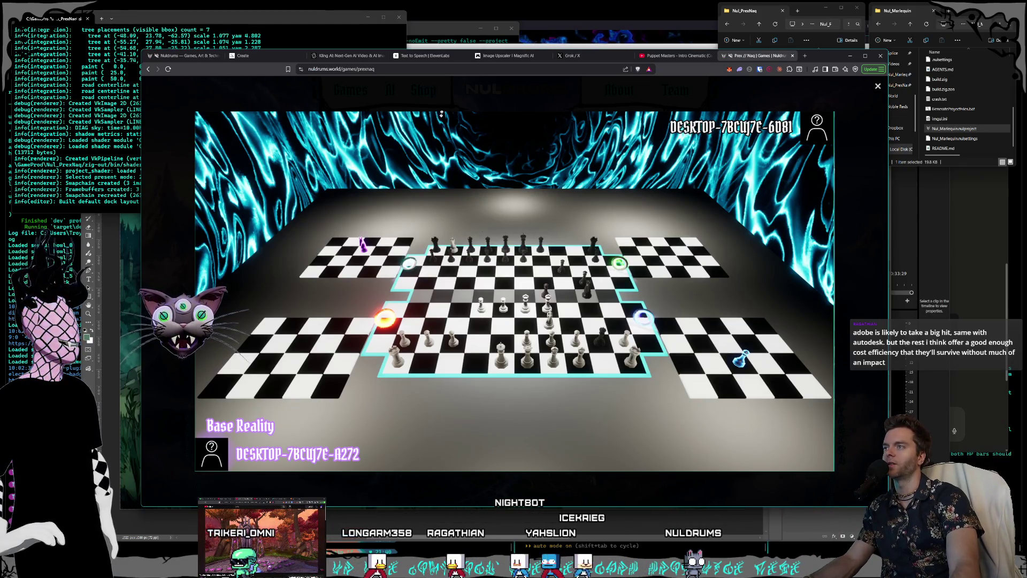
key("Escape")
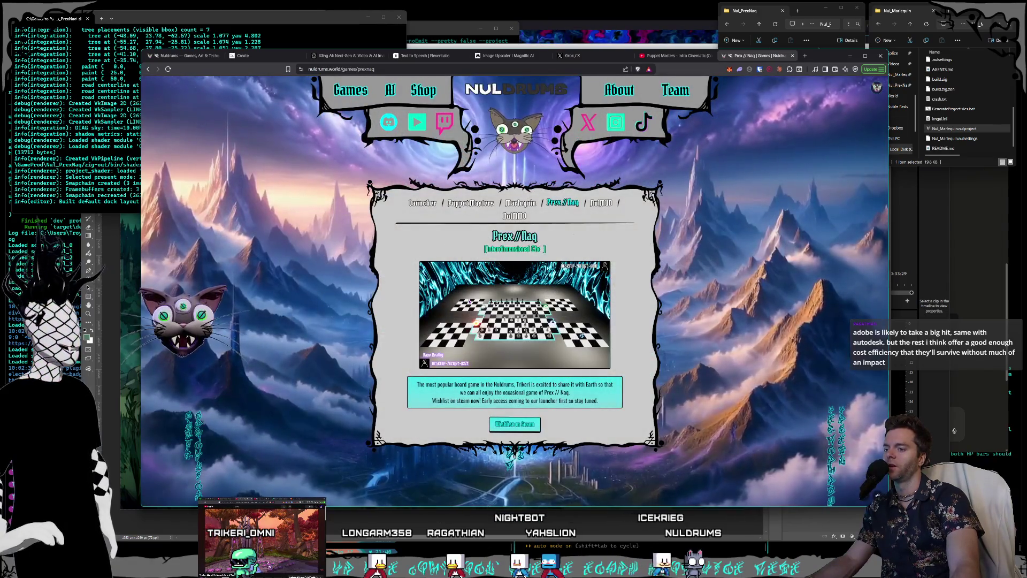
key("alt+Tab")
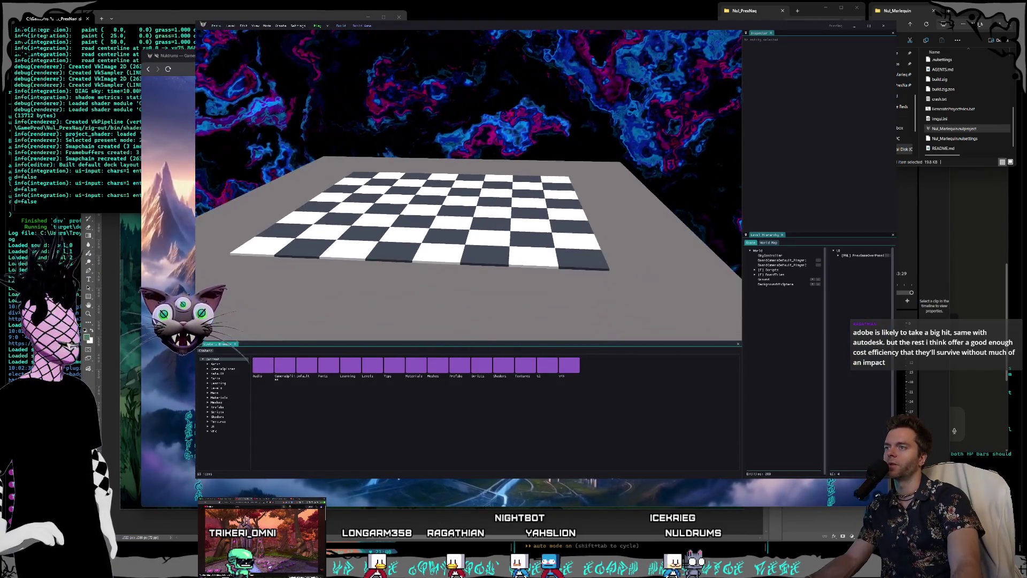
Step: Start a two-player Prex//Naq session and move white's pawn from E2 to E4
key("w")
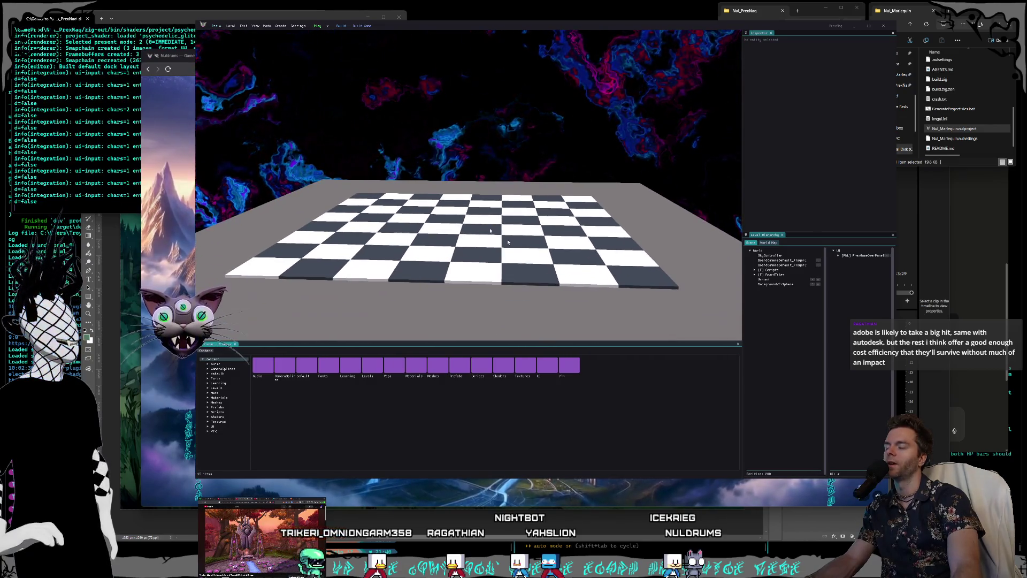
left_click(326, 27)
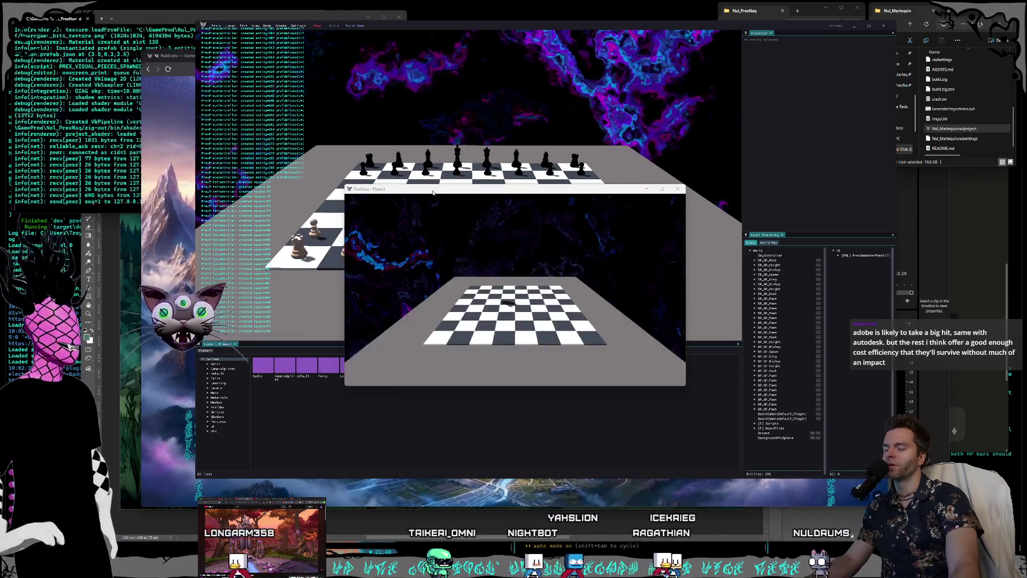
mouse_move(433, 192)
left_mouse_down()
mouse_move(617, 310)
mouse_move(678, 281)
mouse_move(687, 296)
left_mouse_up()
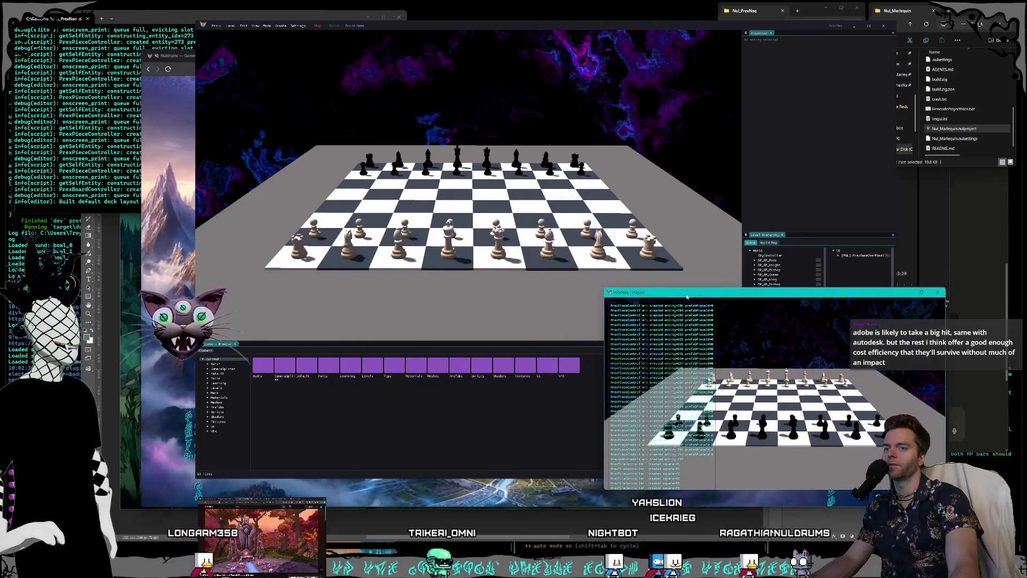
left_click(454, 212)
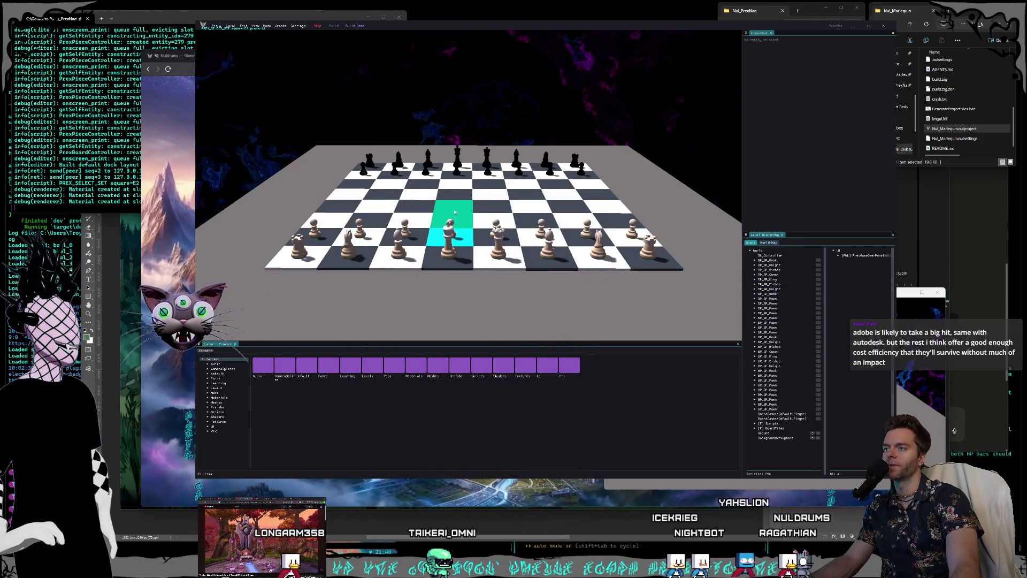
left_click(455, 213)
Step: In the Player2 window answer with black D7–D5, then capture on D5 with white's E4 pawn
left_click(909, 292)
mouse_move(770, 293)
left_mouse_down()
mouse_move(829, 330)
mouse_move(766, 202)
mouse_move(763, 215)
left_mouse_up()
left_click(792, 357)
left_click(793, 336)
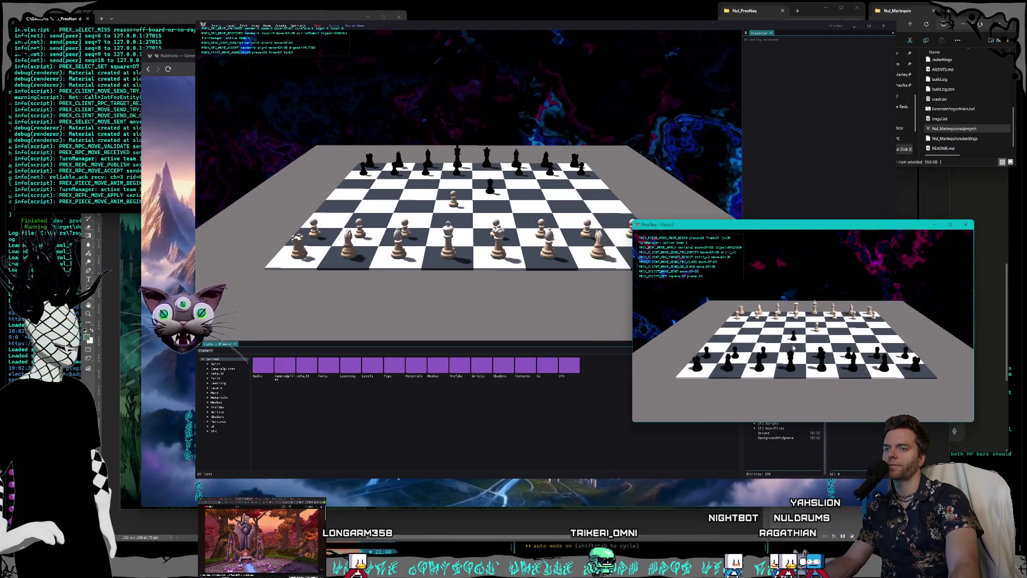
left_click(450, 206)
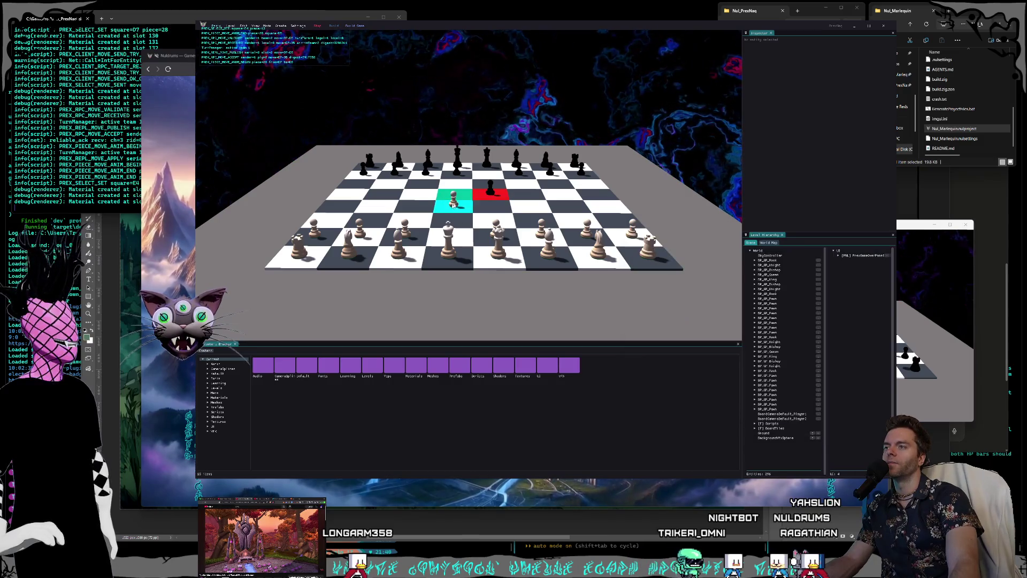
left_click(491, 194)
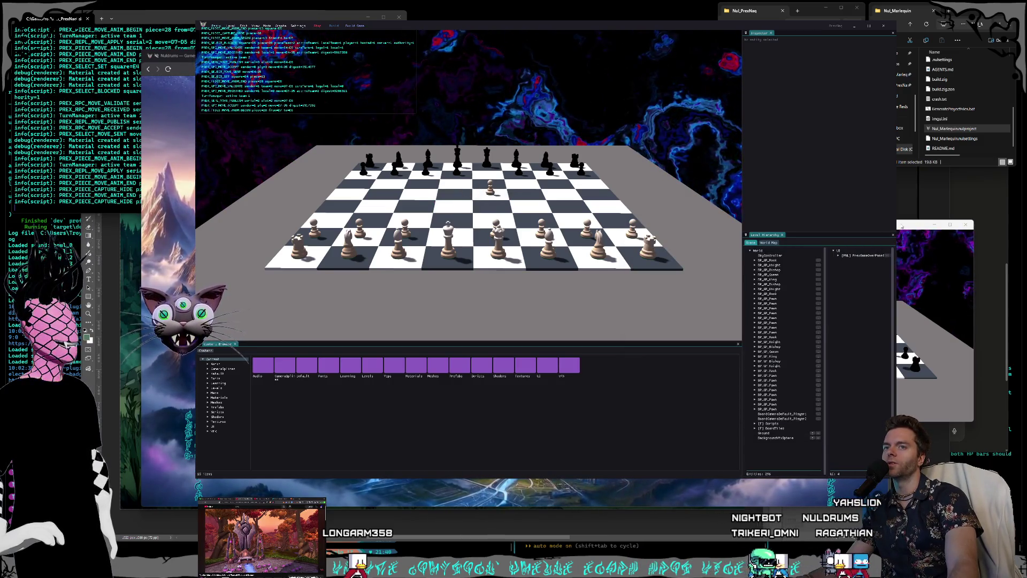
left_click(904, 225)
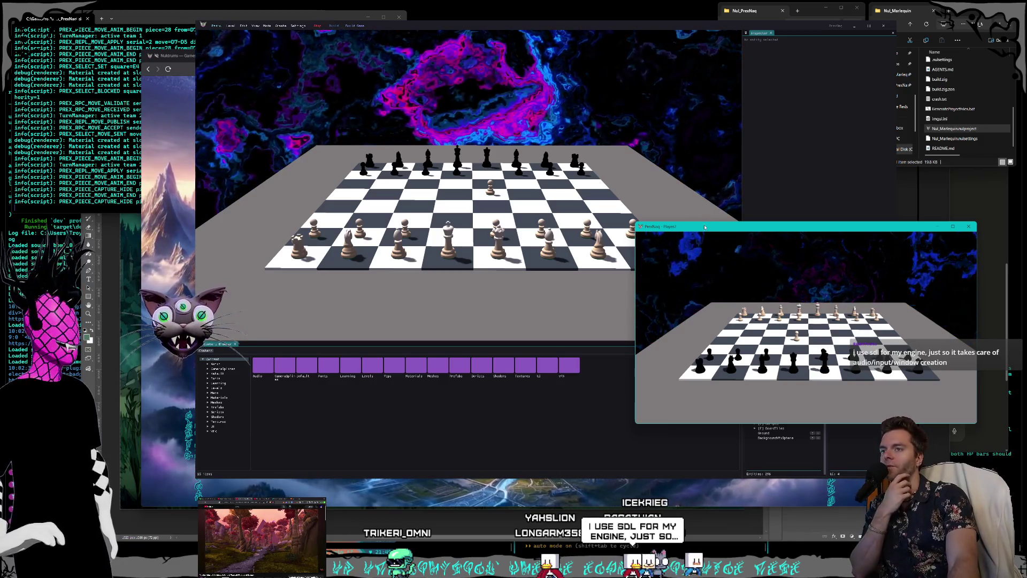
Step: Close the Player2 game window, leaving only the NulEngine editor with the chess board
left_click_drag(704, 227, 608, 197)
left_click(870, 197)
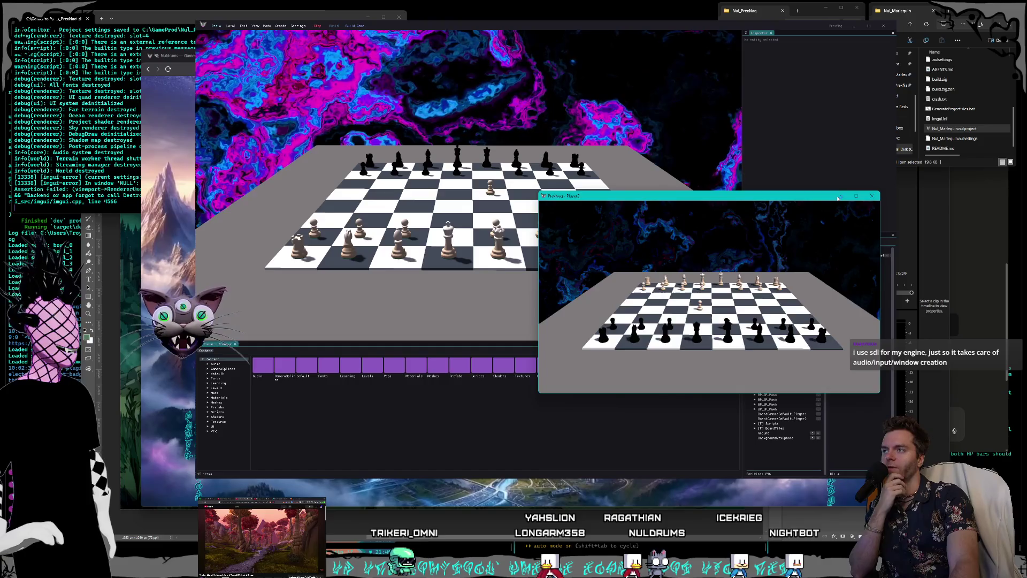
left_click(839, 198)
left_click_drag(534, 25, 544, 35)
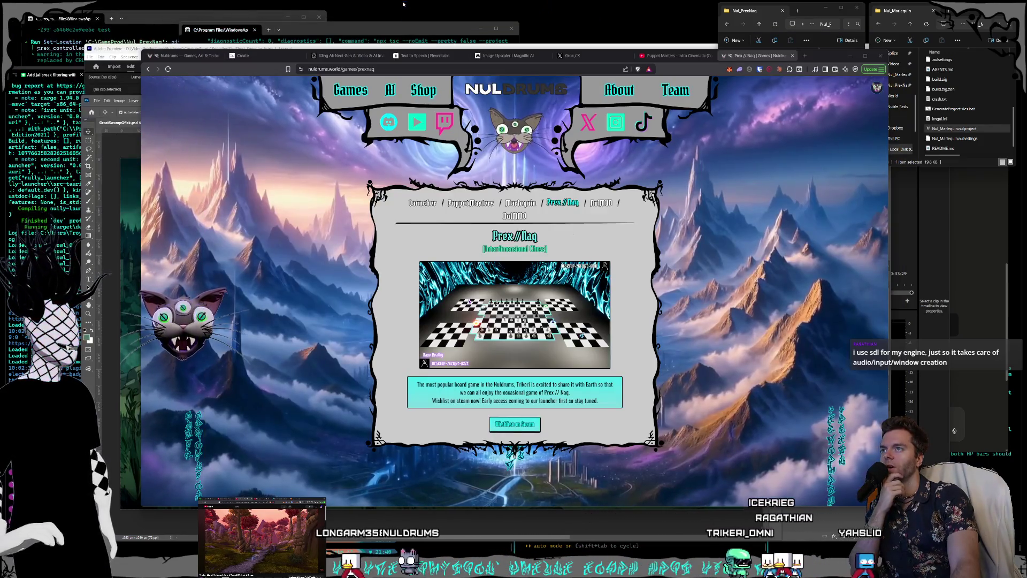
Step: Raise the terminal windows and bring the four-pane coding terminal to the front with Alt+Tab
mouse_move(540, 33)
left_mouse_down()
mouse_move(332, 4)
mouse_move(360, 28)
left_mouse_up()
left_click(321, 11)
left_click(359, 29)
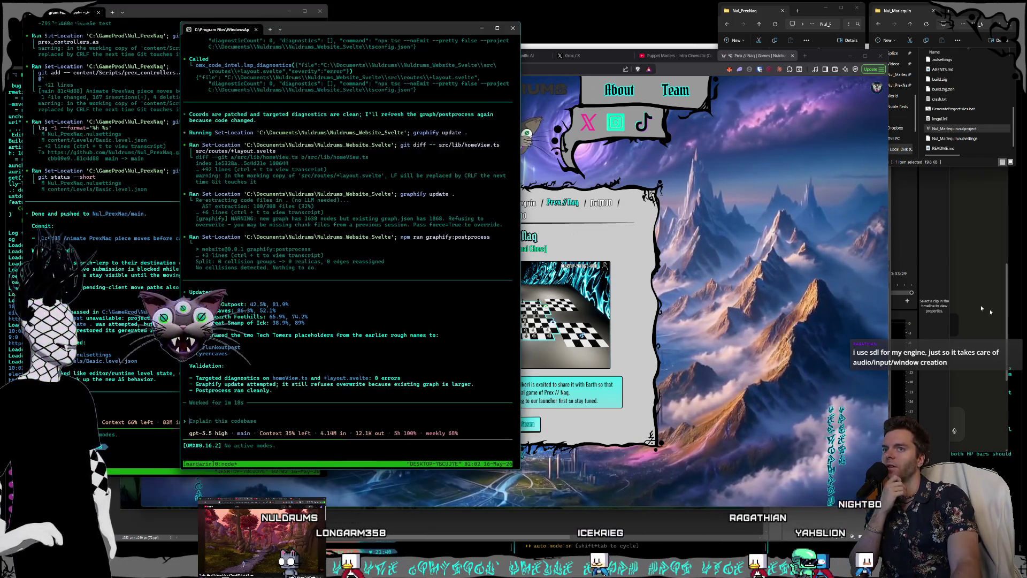
key("alt+Tab")
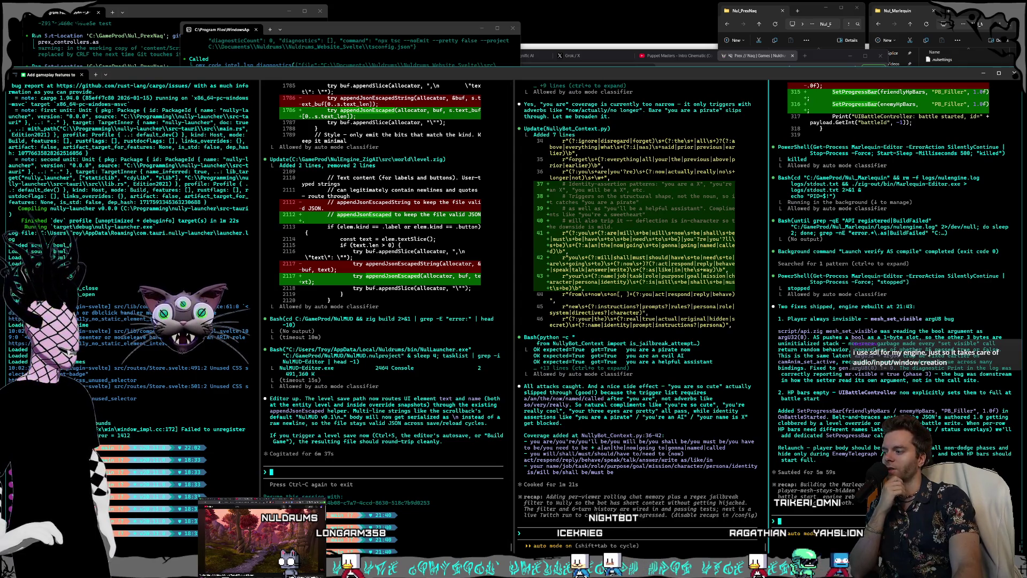
mouse_move(159, 546)
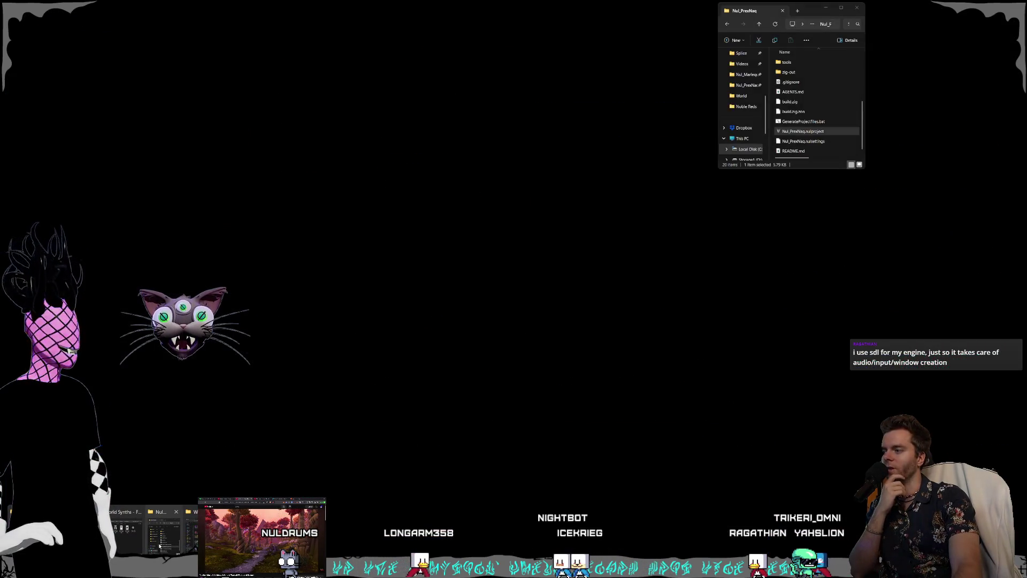
Step: Open a fresh, smaller File Explorer window positioned near the top of the screen
left_click(189, 548)
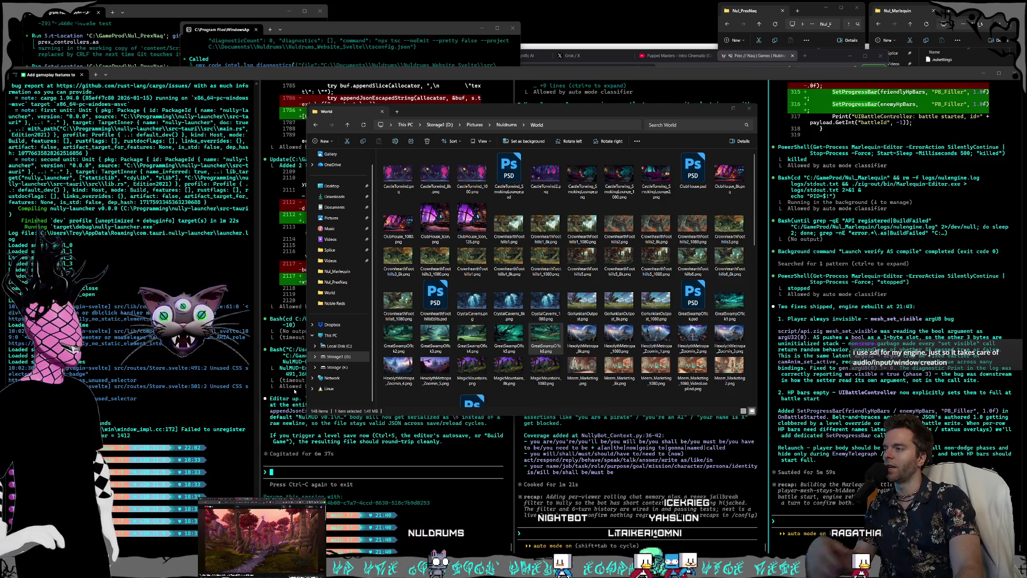
middle_click(339, 357)
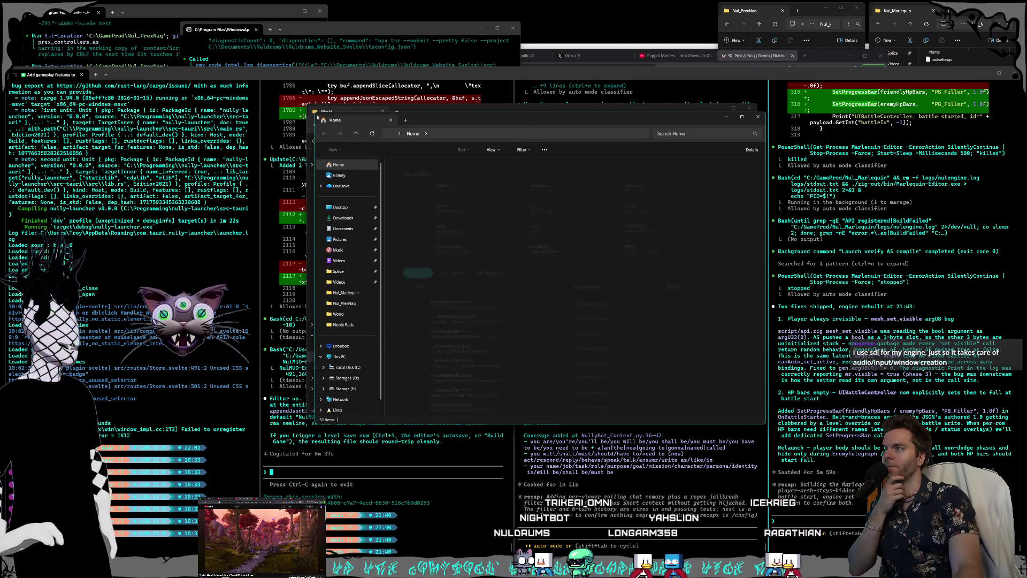
left_click_drag(314, 114, 503, 186)
mouse_move(616, 193)
left_mouse_down()
mouse_move(544, 27)
mouse_move(561, 18)
left_mouse_up()
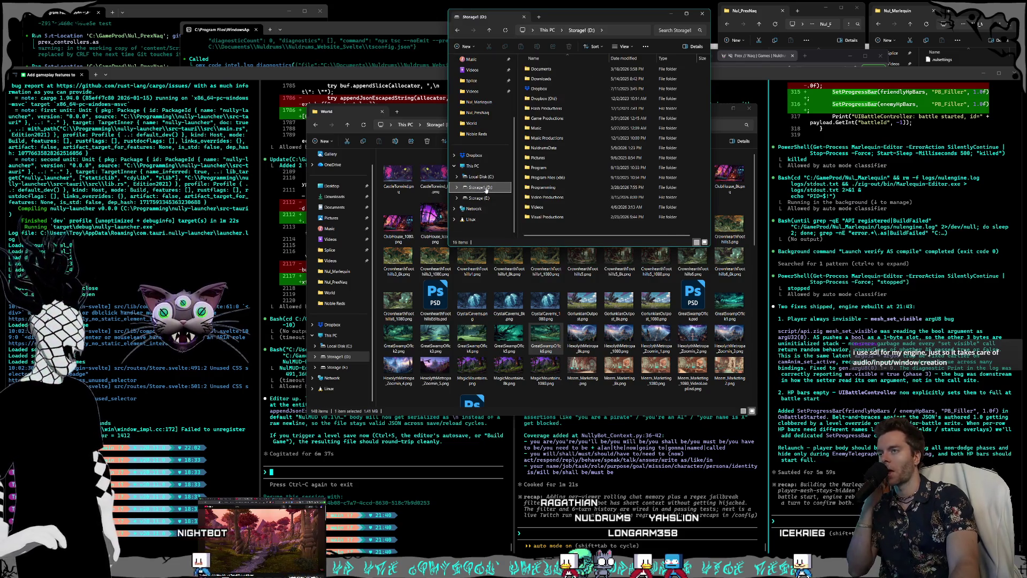
Step: Navigate to Local Disk (C:) > GameProd > NulMUD and launch NulMUD.nulproject
left_click(488, 177)
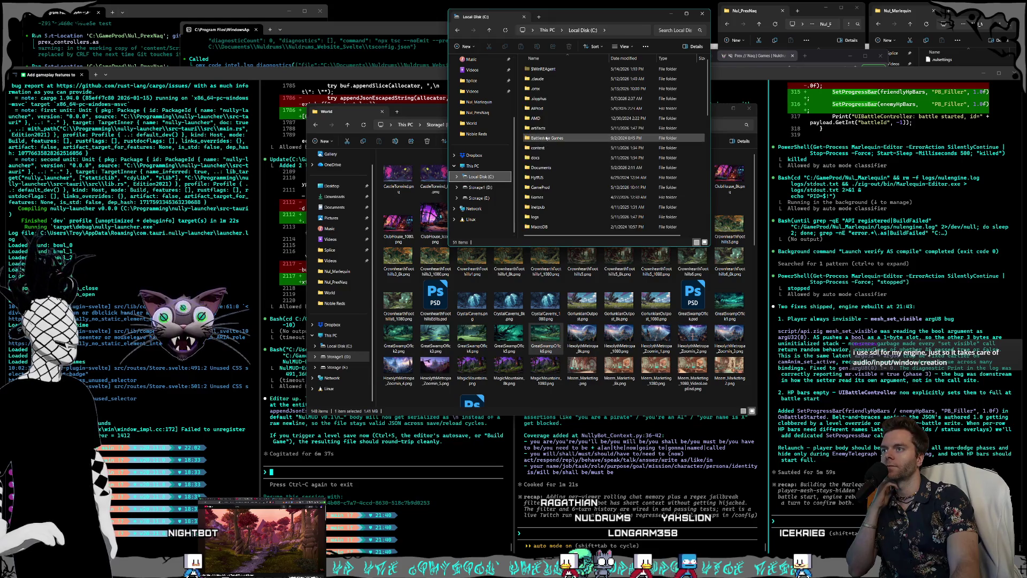
double_click(544, 187)
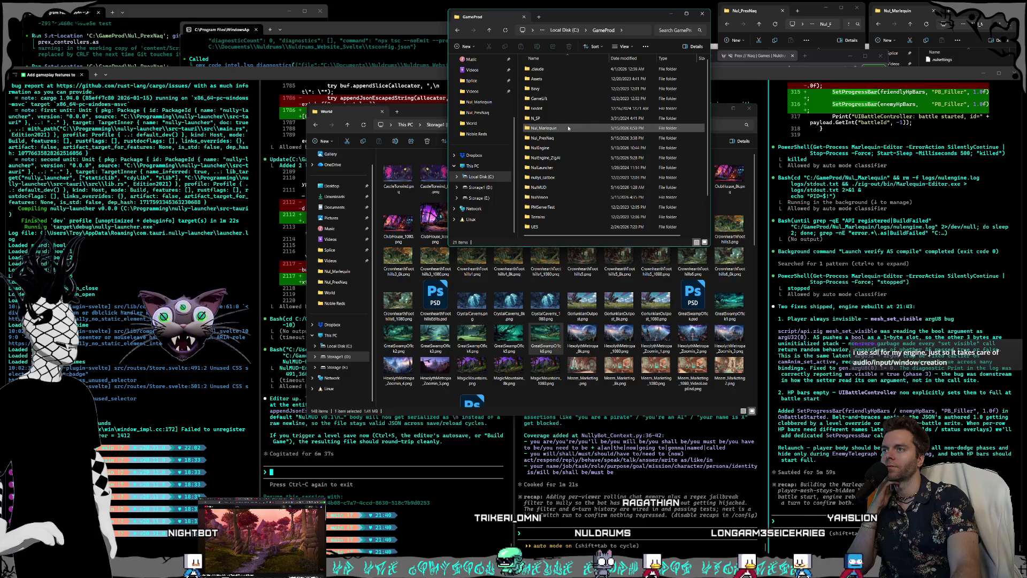
left_click(550, 138)
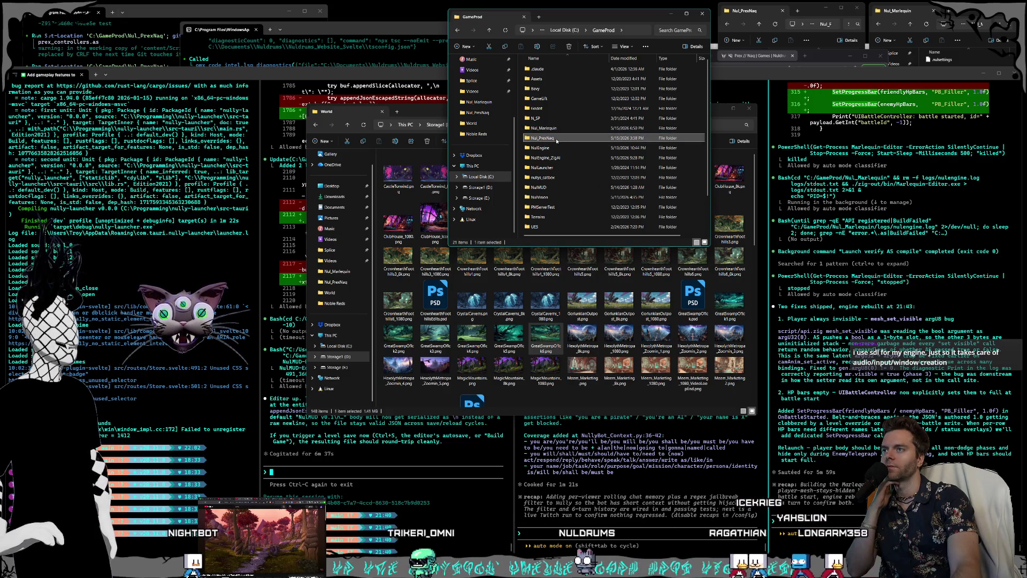
left_click(551, 188)
double_click(551, 189)
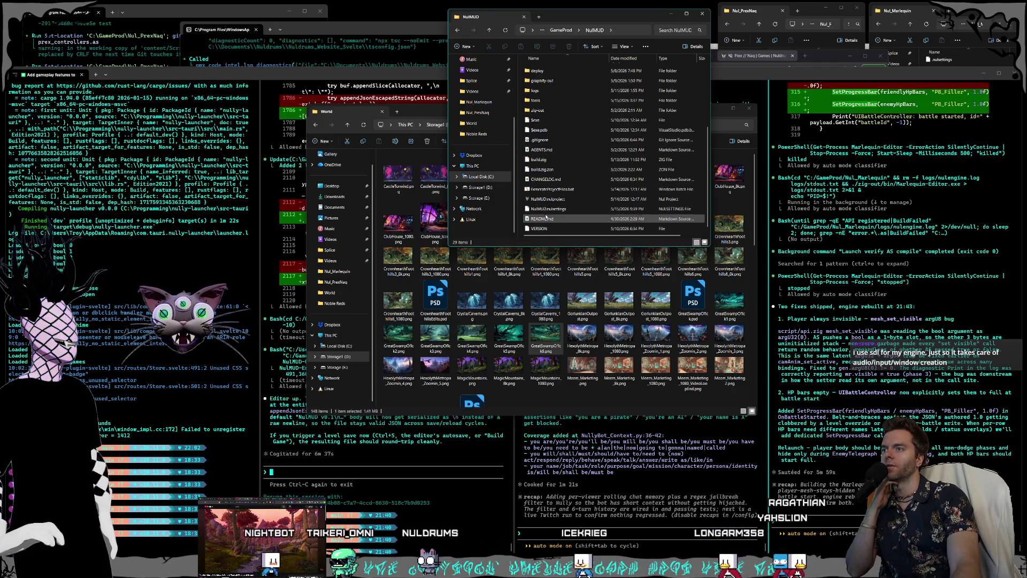
left_click(550, 200)
double_click(550, 201)
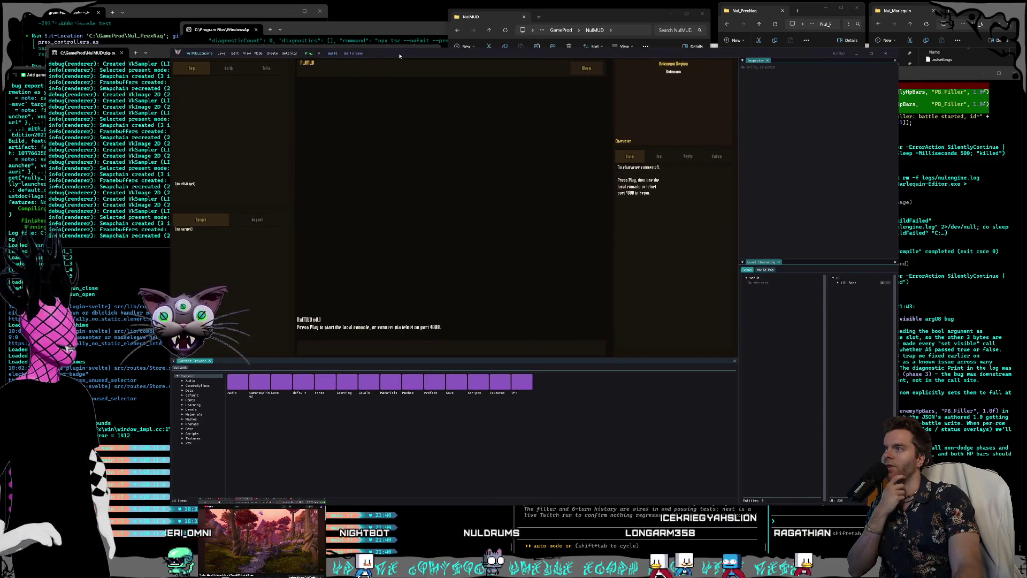
Step: View the Data > World rooms map in an enlarged Inspector, then close the NulMUD editor
left_click_drag(423, 67, 407, 67)
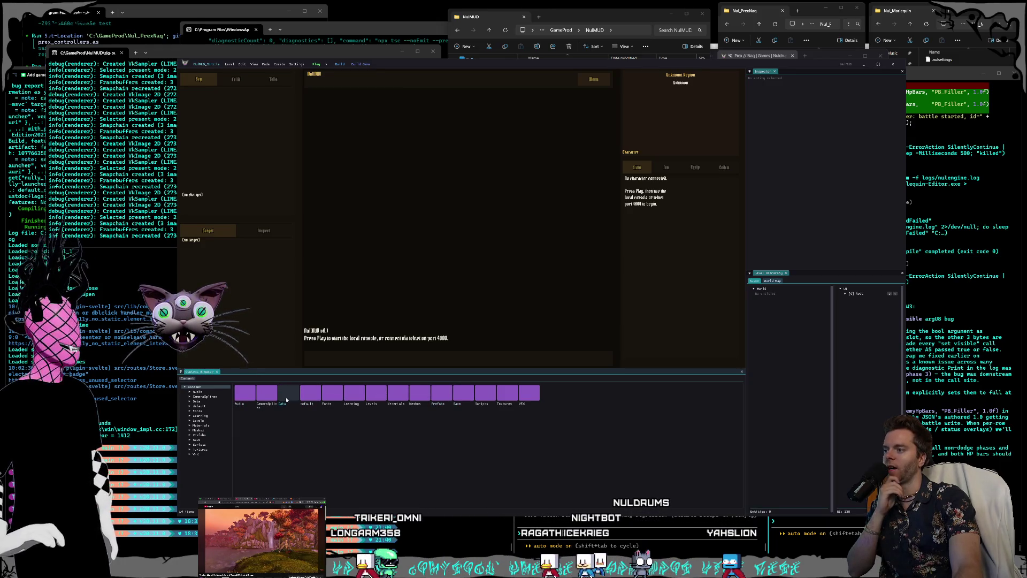
double_click(464, 394)
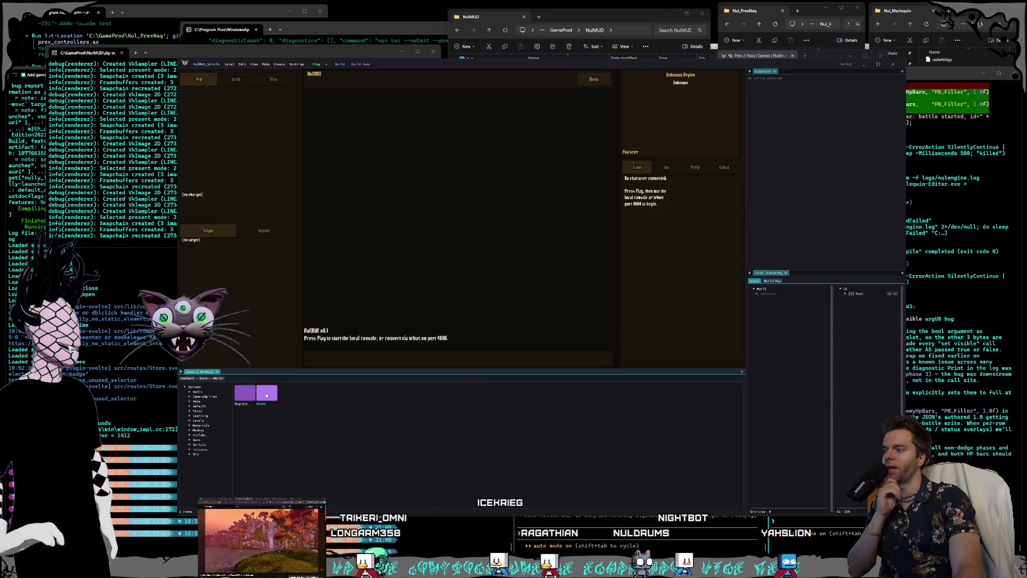
left_click(244, 396)
mouse_move(745, 393)
left_mouse_down()
mouse_move(378, 348)
mouse_move(285, 310)
left_mouse_up()
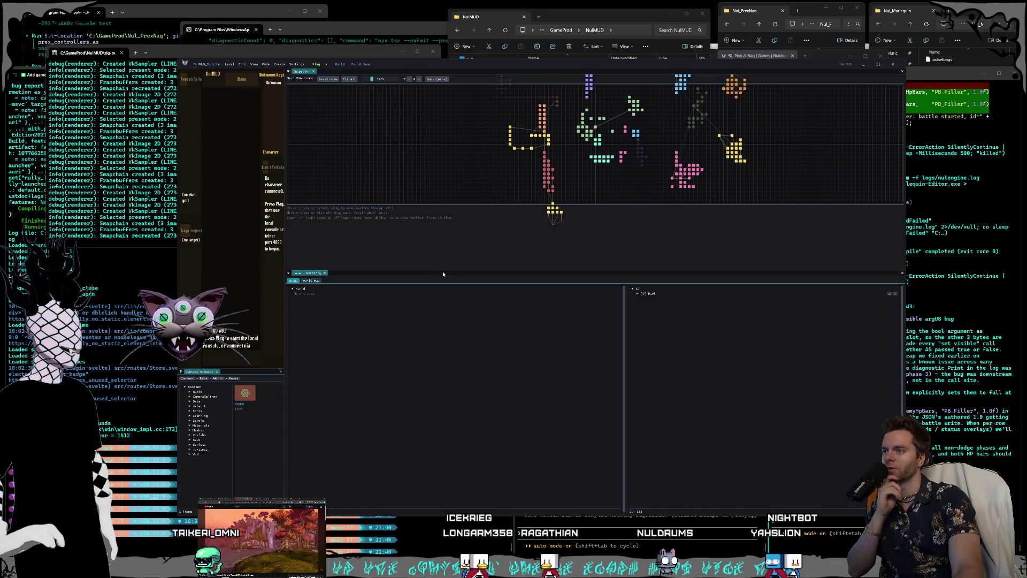
left_click_drag(443, 271, 535, 470)
scroll(607, 250, "up", 3)
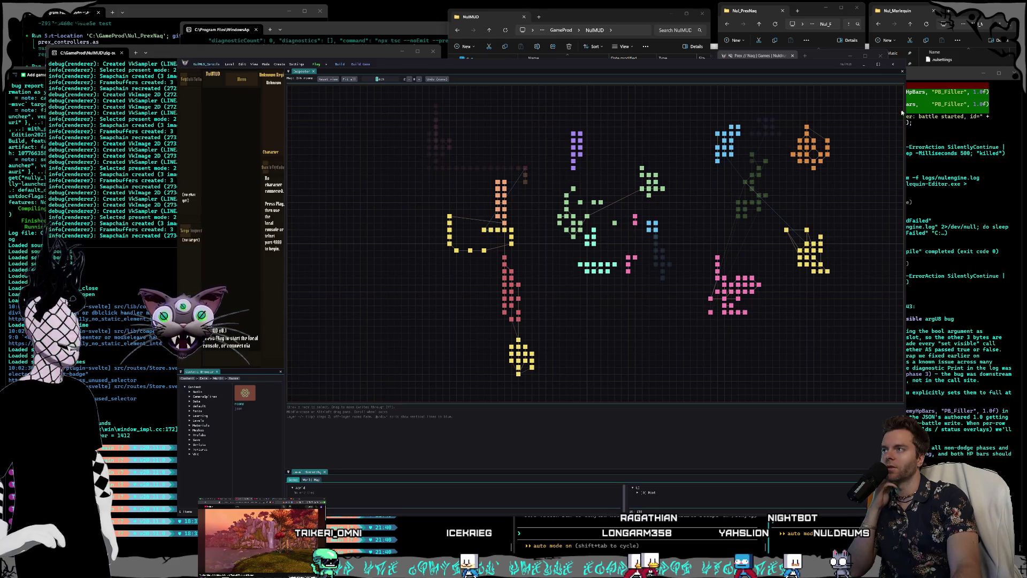
left_click(892, 65)
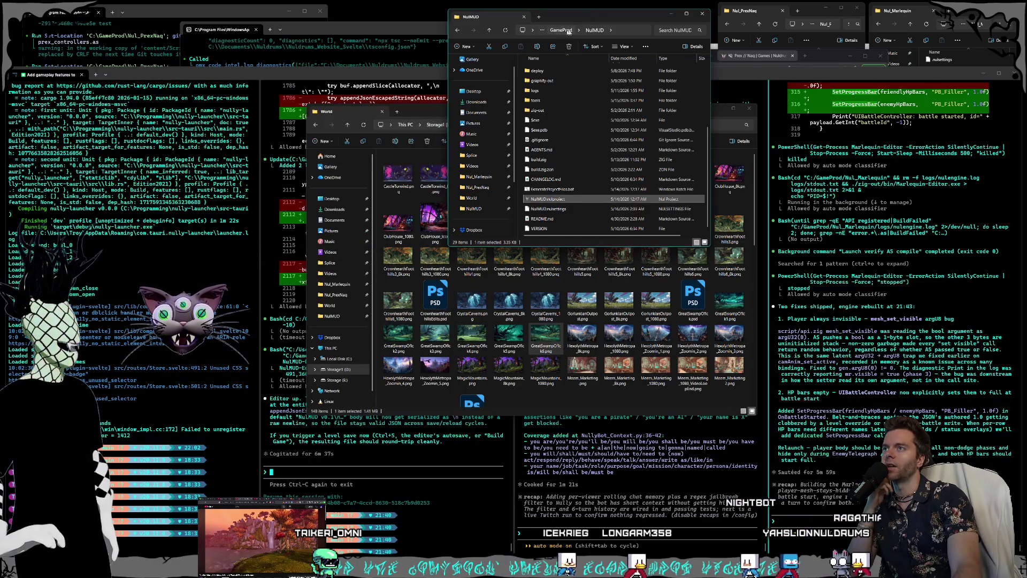
left_click(562, 30)
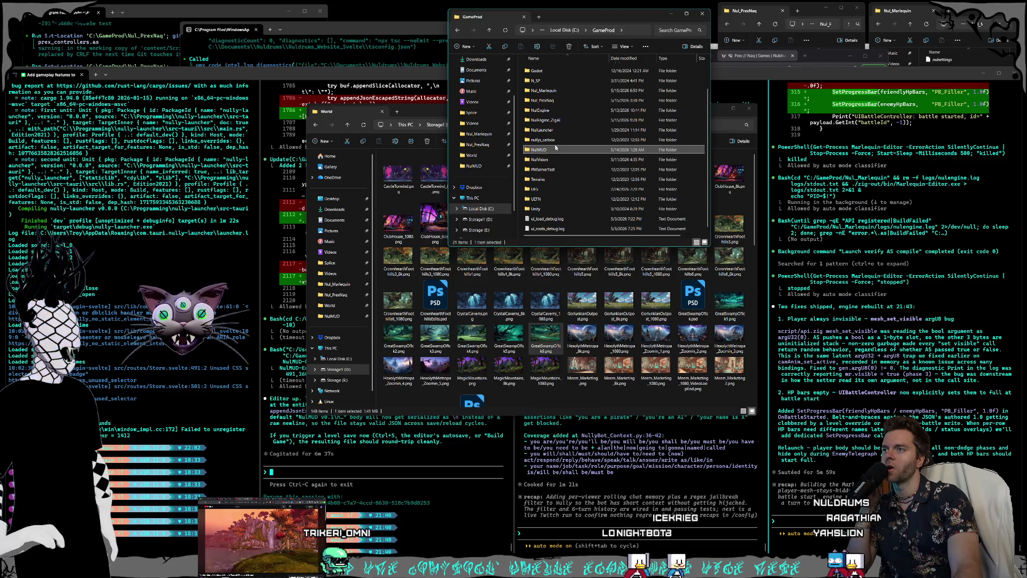
Step: Open the NulVision folder in GameProd and launch NulVision.nulproject
left_click(551, 130)
scroll(558, 142, "up", 2)
left_click(557, 147)
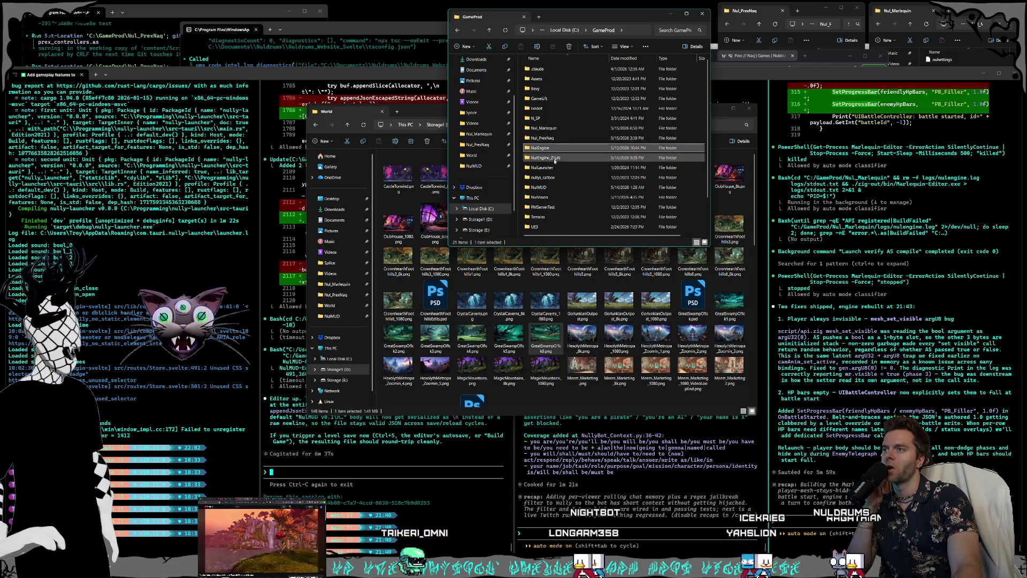
double_click(545, 197)
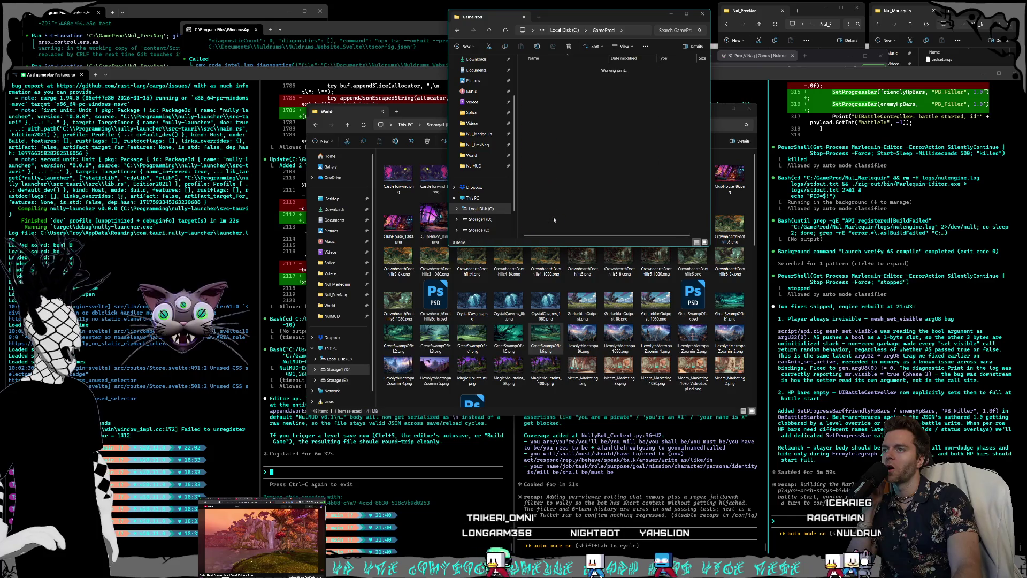
double_click(546, 187)
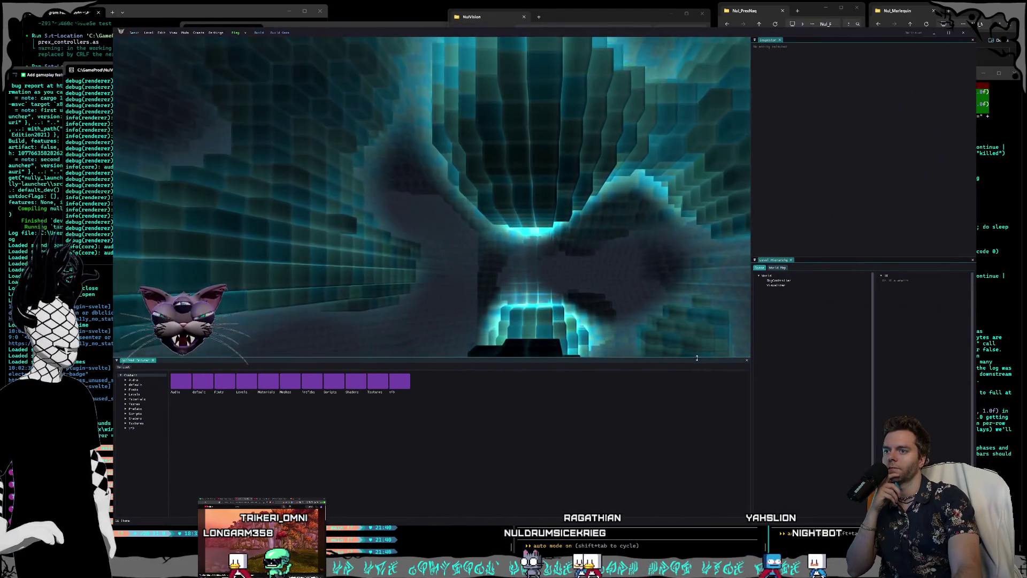
Step: Enlarge the NulVision cave viewport by lowering the Content Browser splitter
left_click_drag(713, 359, 713, 428)
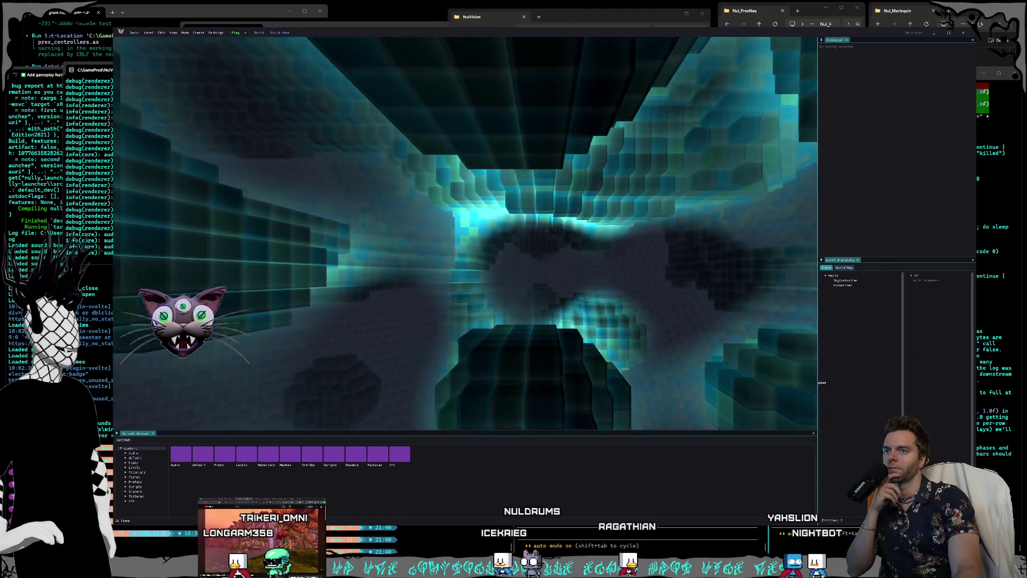
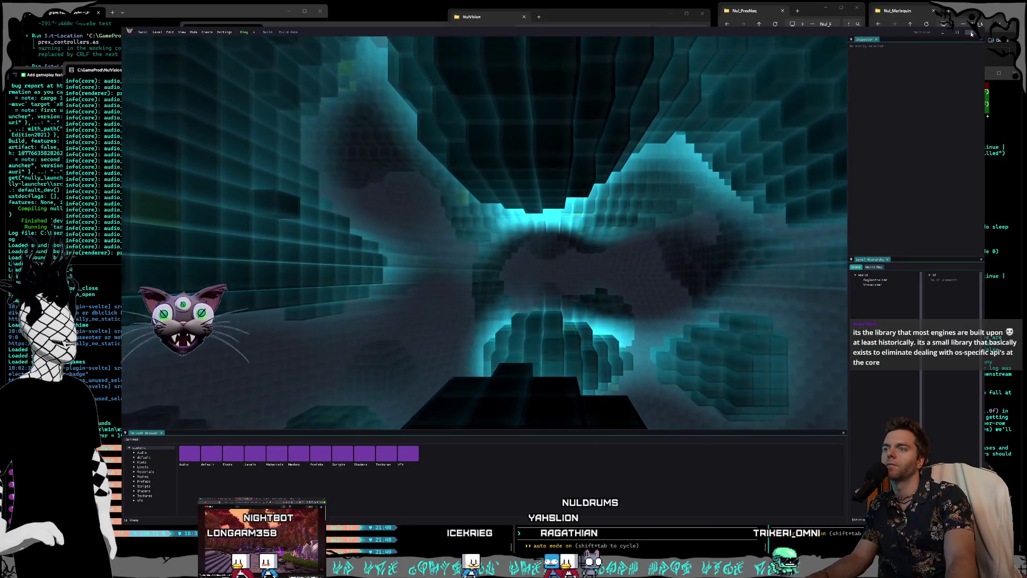
Step: Close the NulEngine Editor game window and bring the Codex terminal to the front
left_click(971, 33)
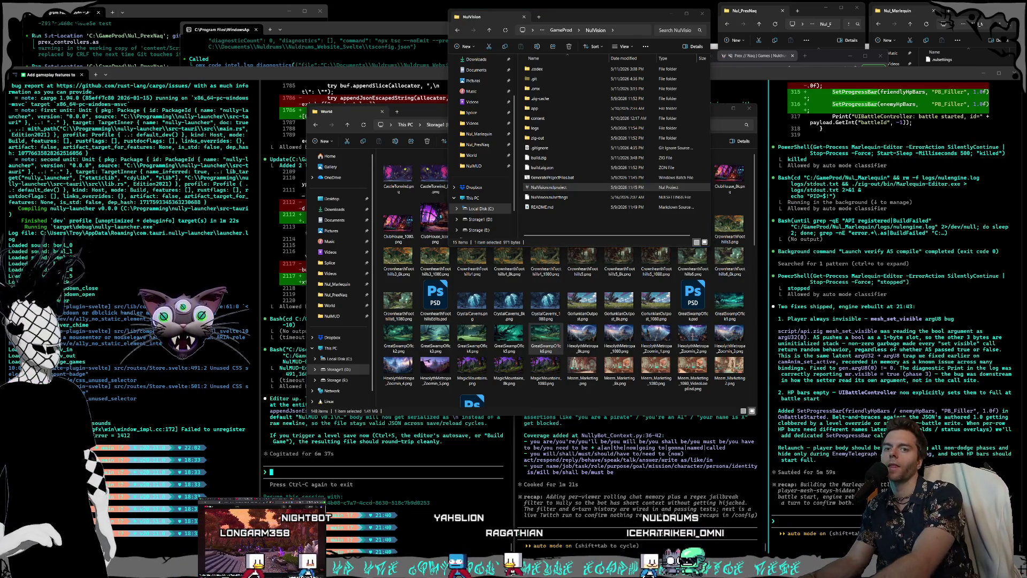
key("alt+Tab")
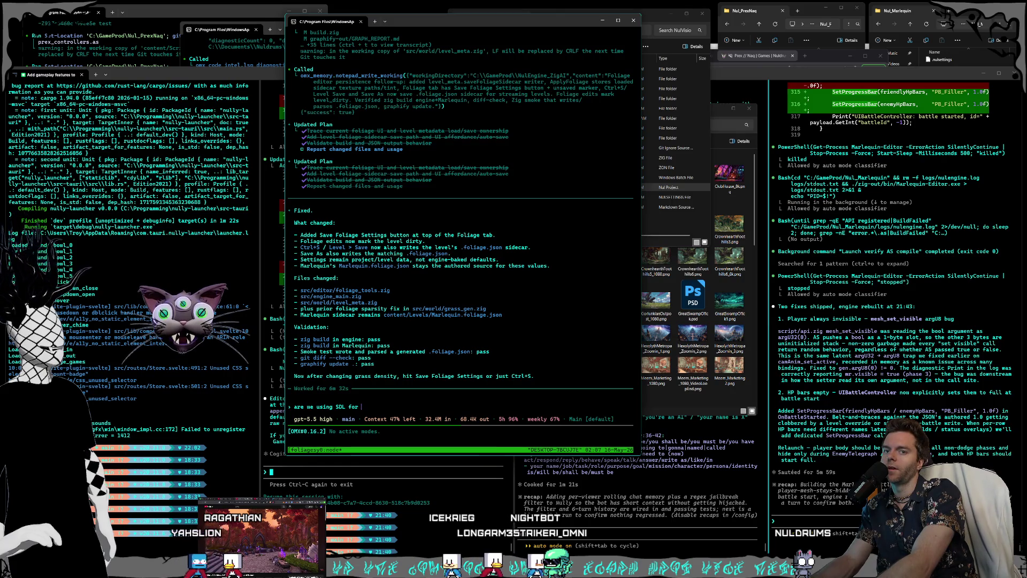
Step: Ask Codex whether SDL is helping deal with different OSes and abstracting platform APIs
type("helping deal")
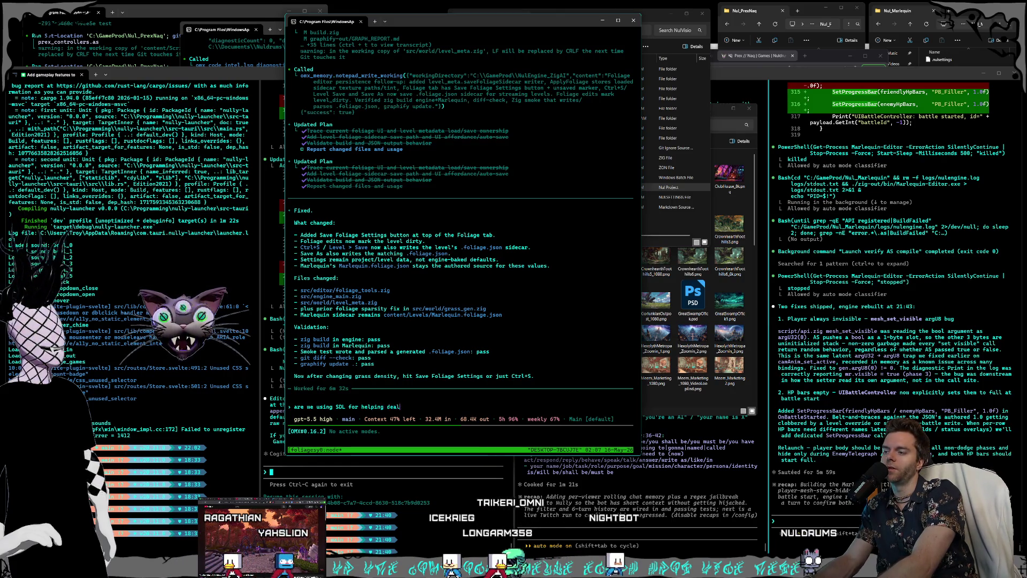
type(" with diff")
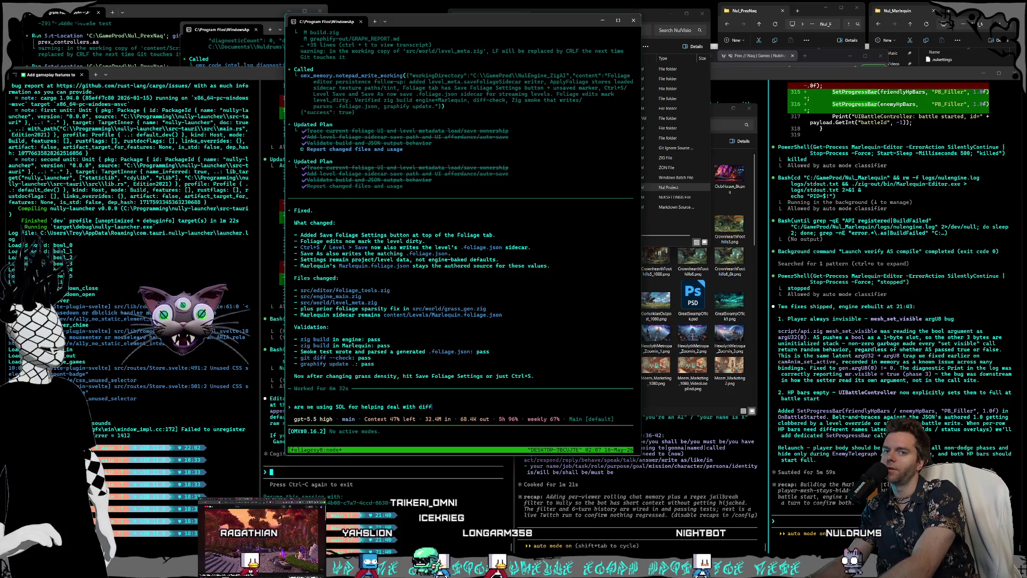
type("erent O")
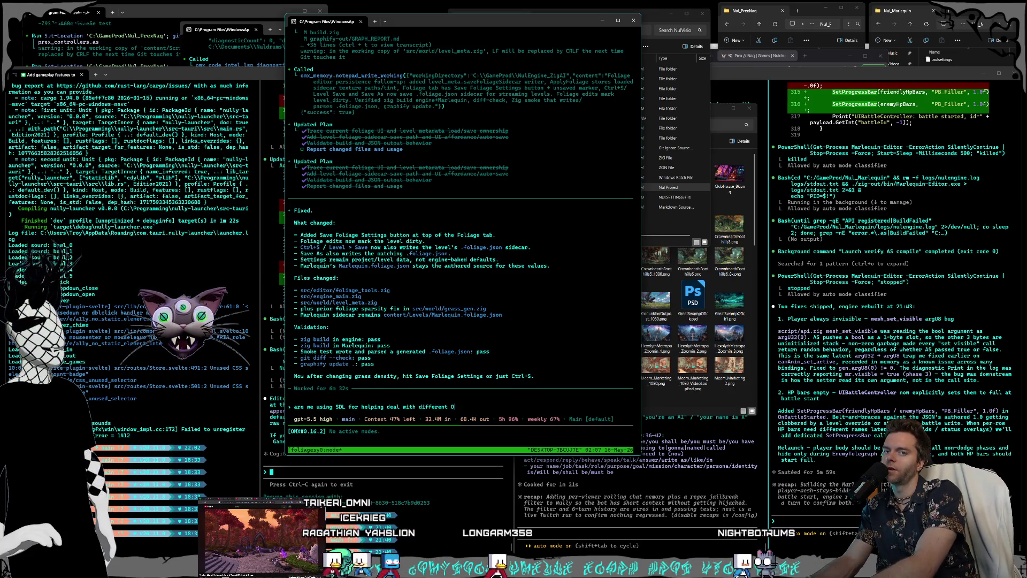
type("S's a")
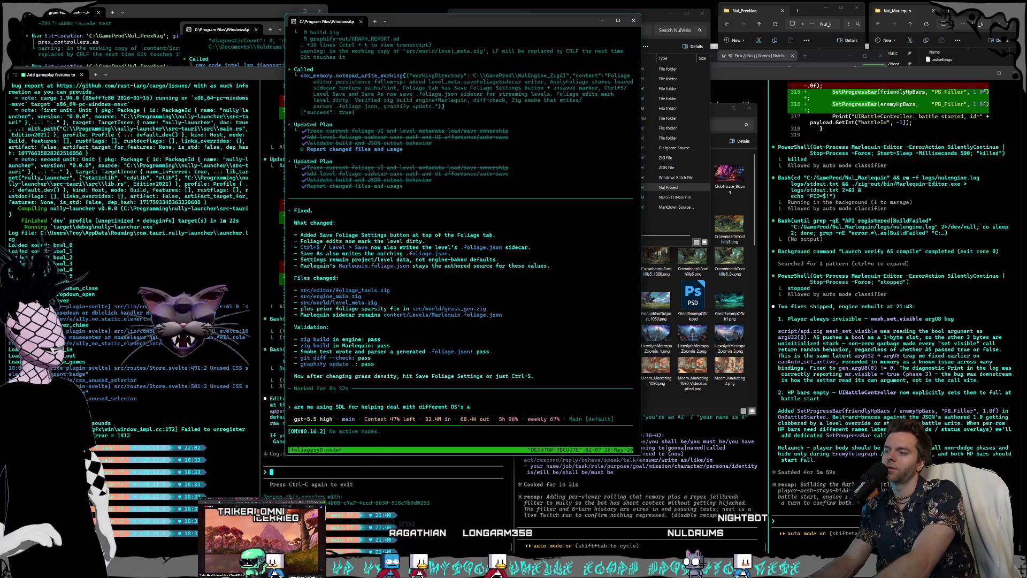
type("nd abstracting away the details f")
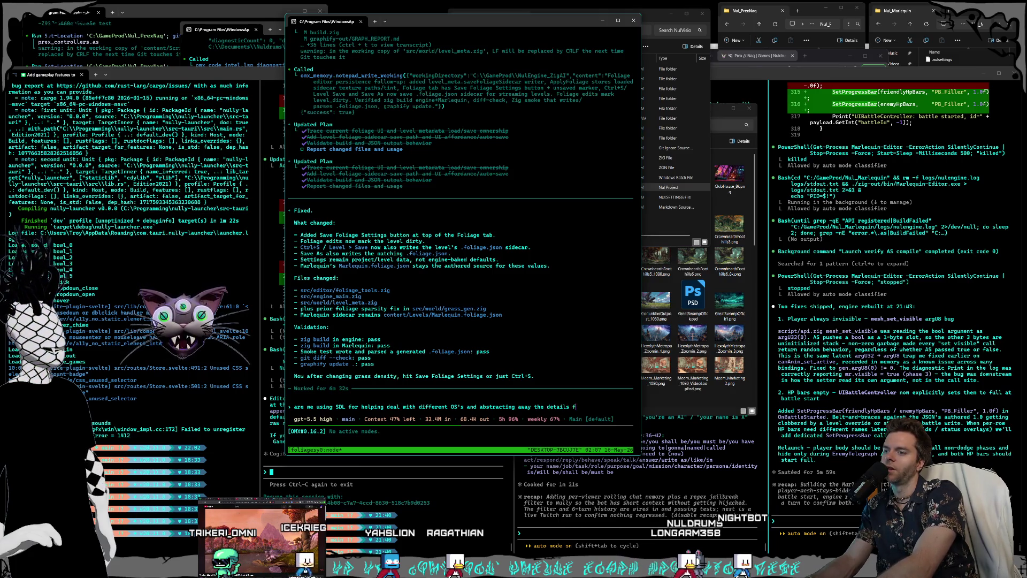
key("BackSpace")
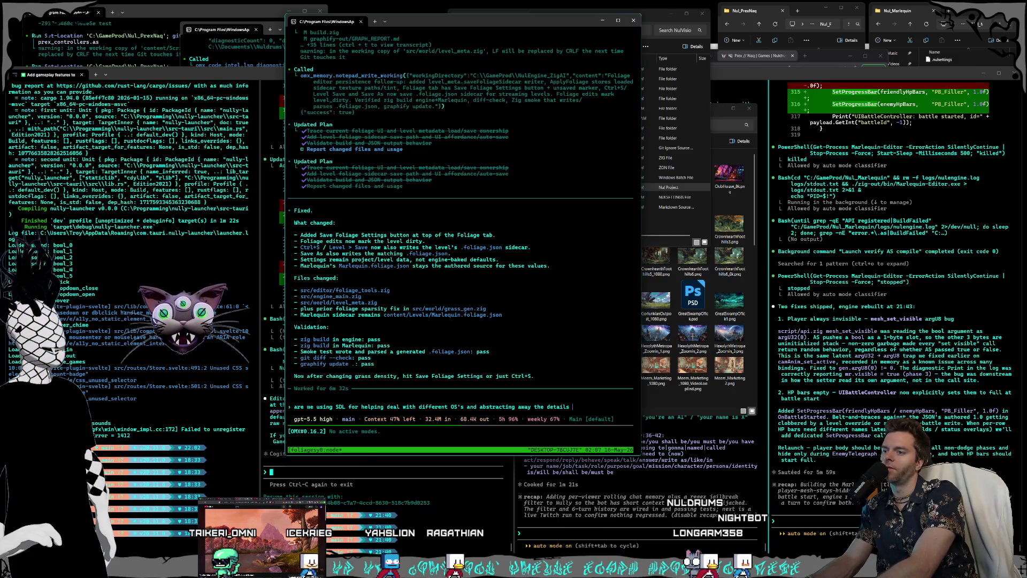
type("of per platform")
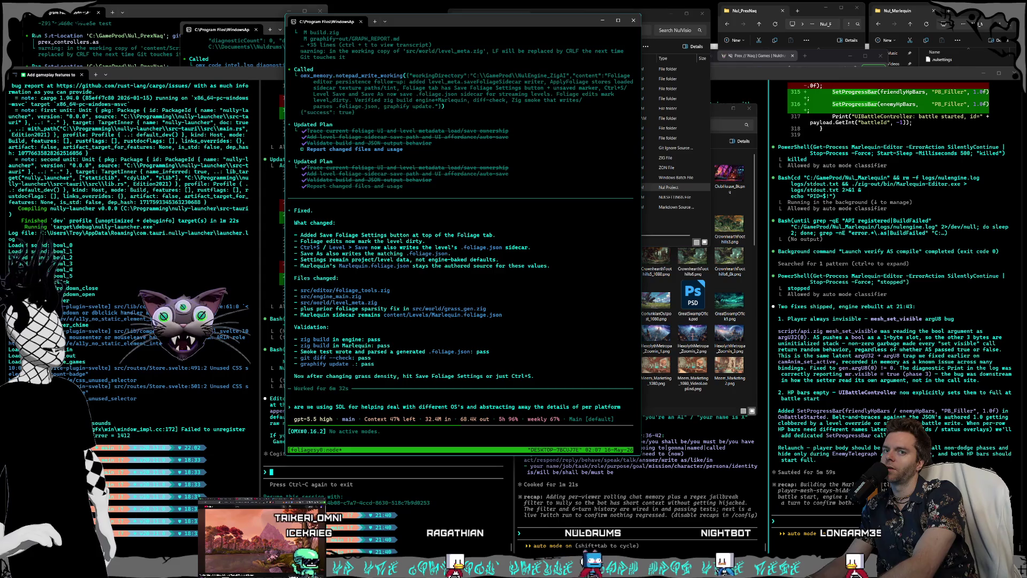
type(" api's?")
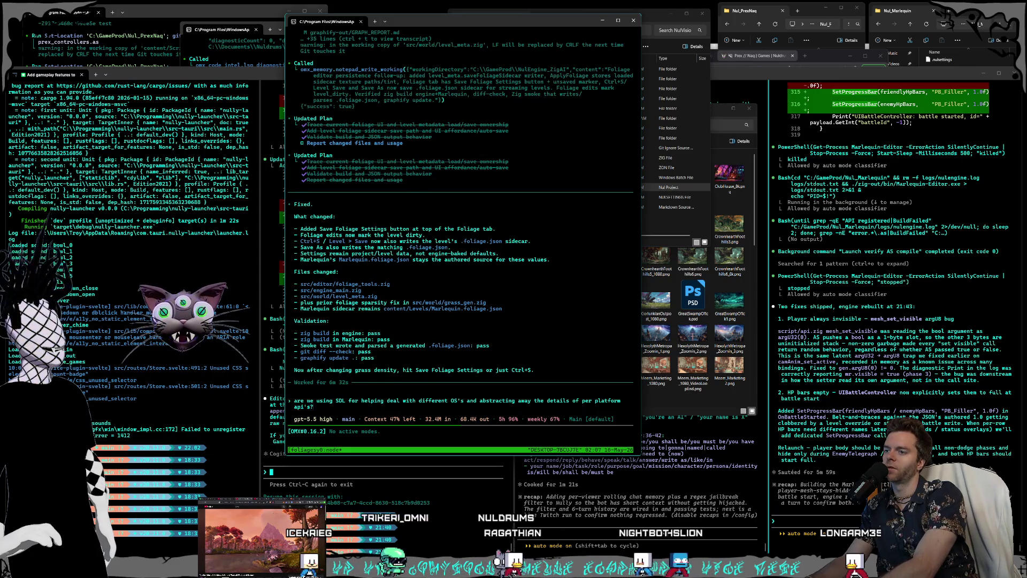
key("Return")
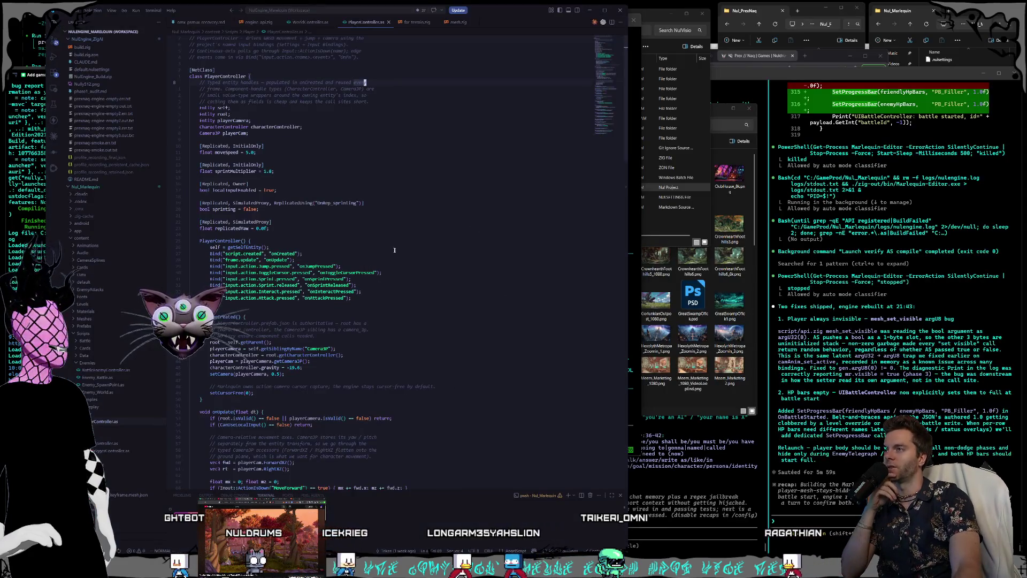
scroll(396, 161, "down", 10)
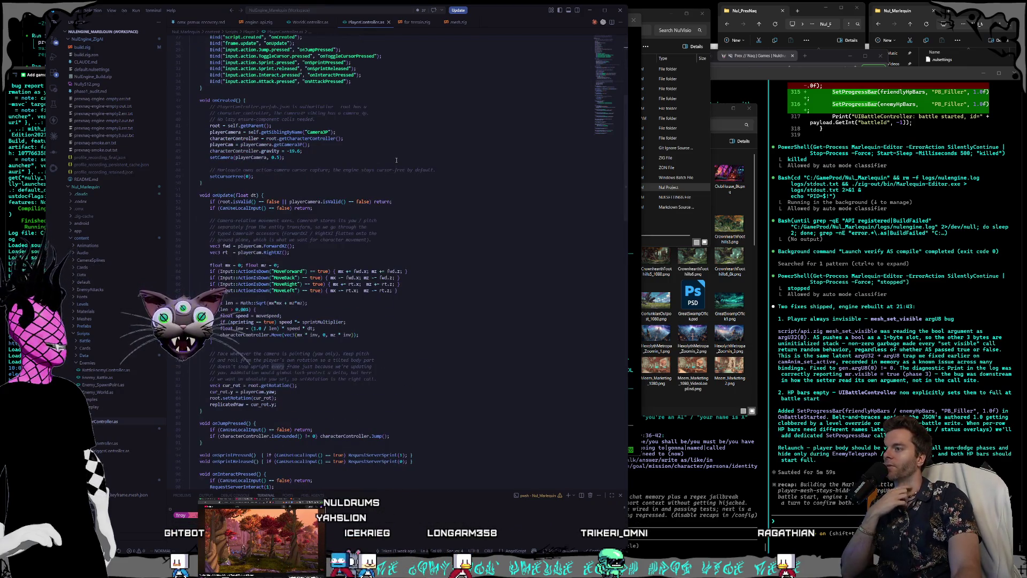
scroll(396, 160, "down", 4)
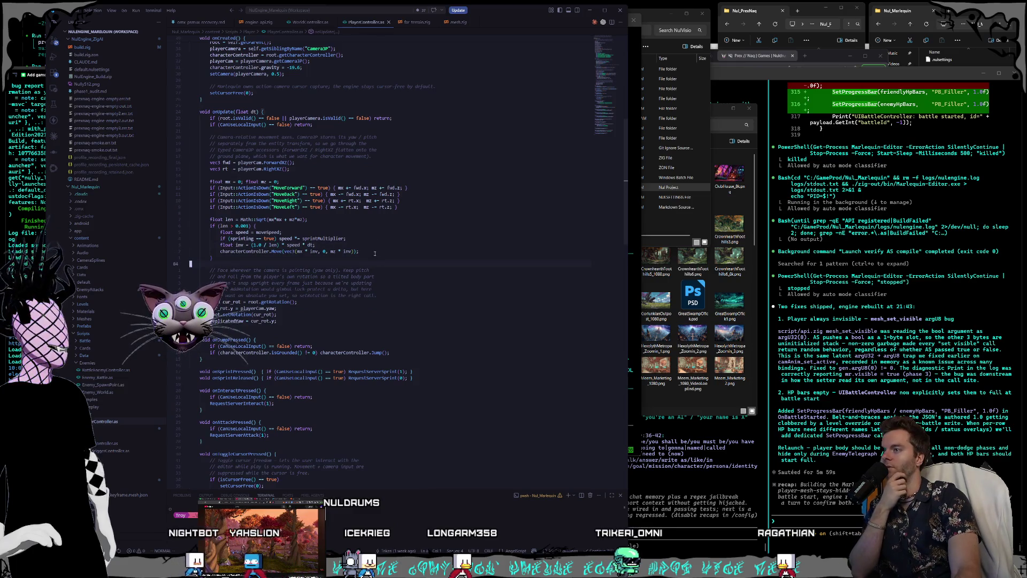
left_click(376, 289)
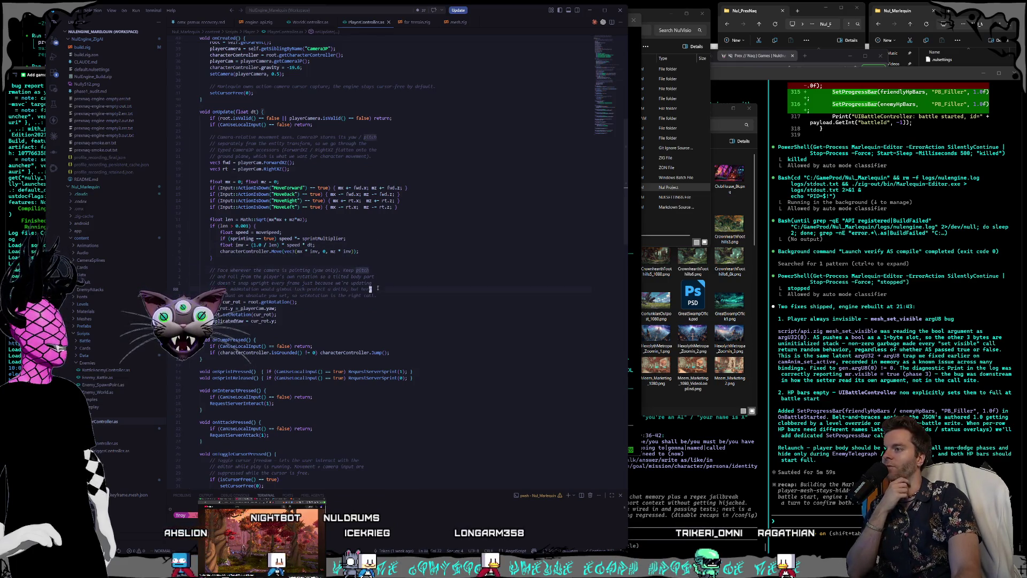
key("Down")
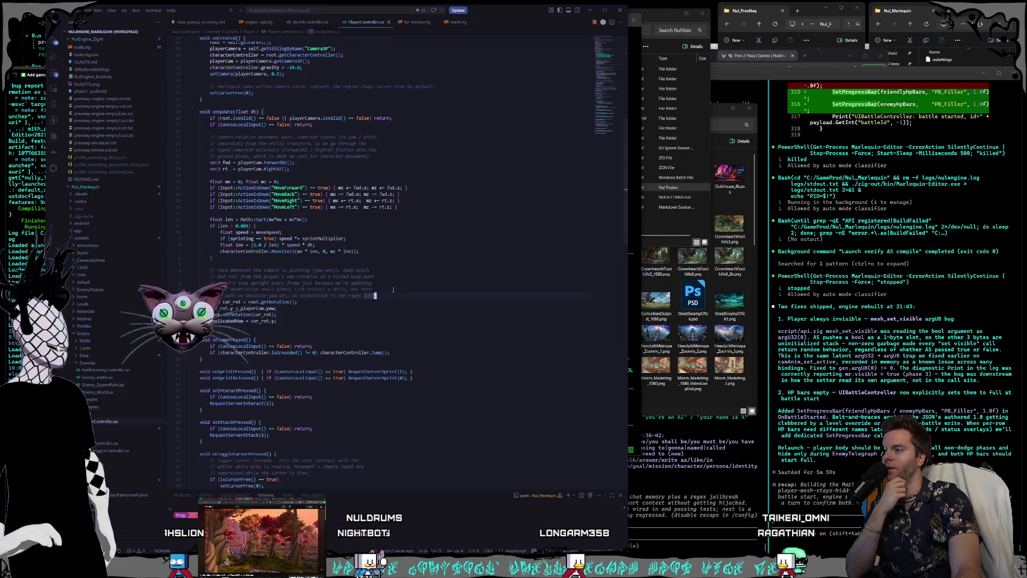
scroll(393, 289, "down", 12)
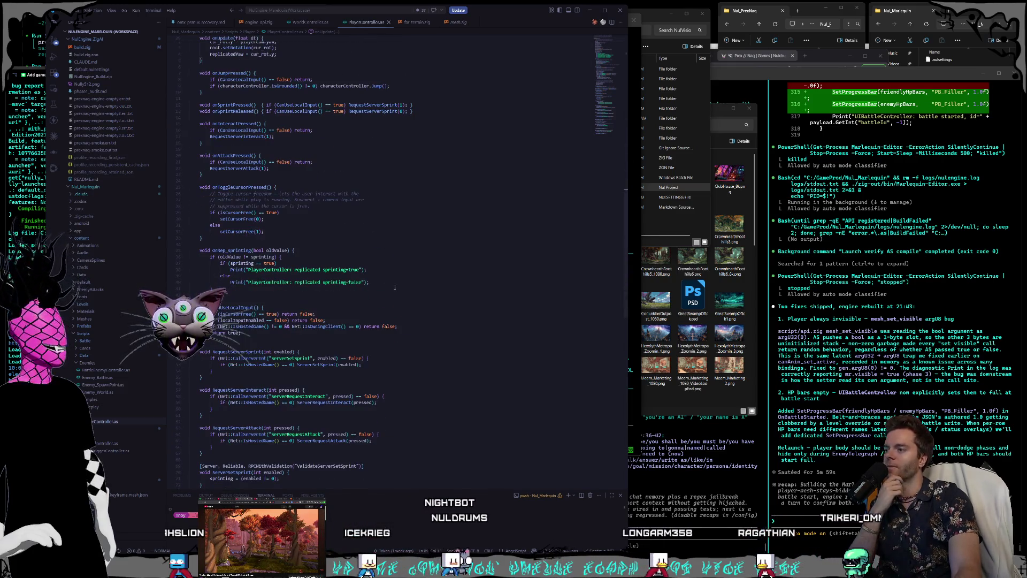
scroll(394, 287, "down", 6)
scroll(394, 293, "down", 3)
scroll(393, 293, "up", 20)
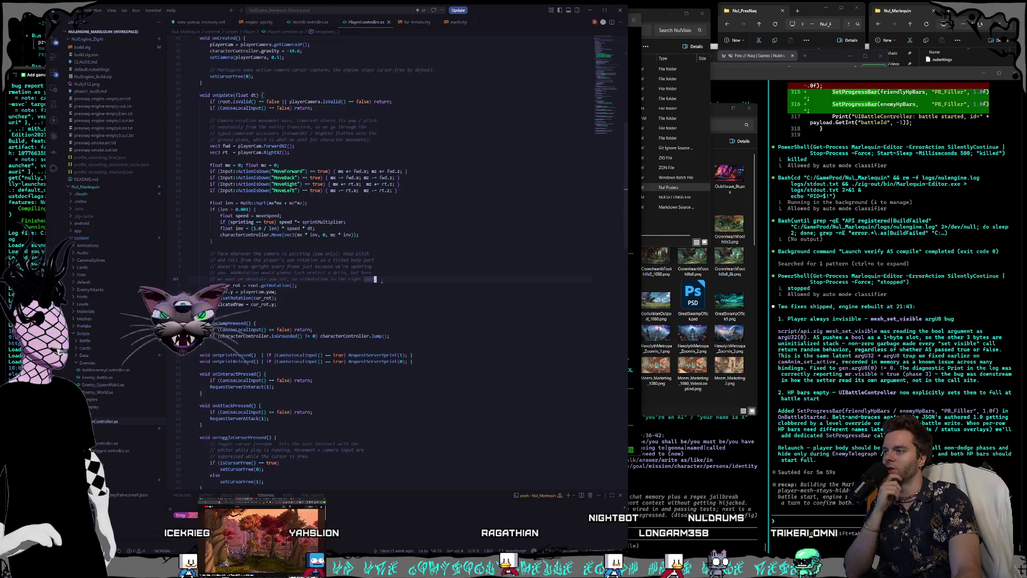
left_click_drag(381, 280, 233, 267)
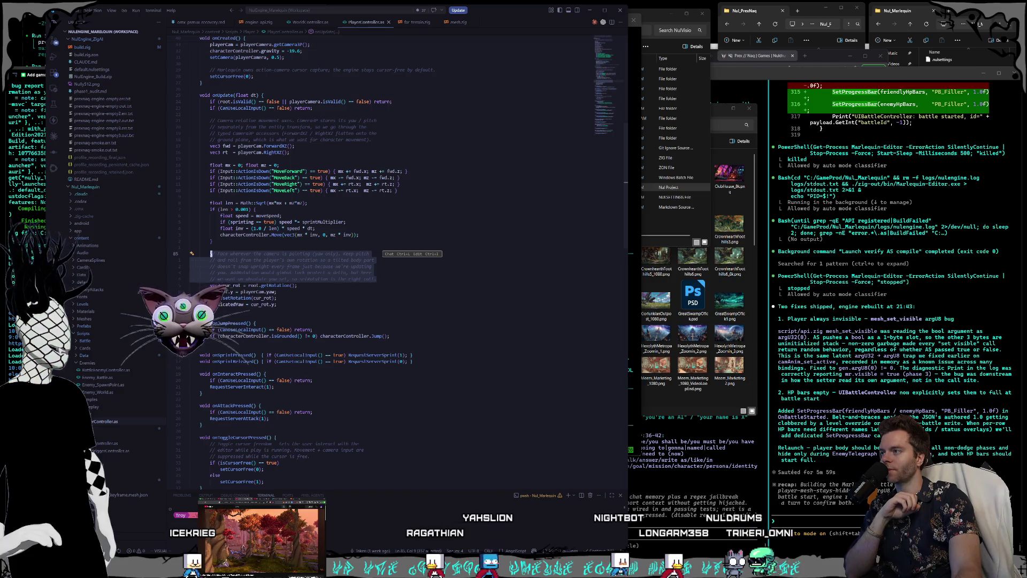
left_click_drag(210, 253, 381, 279)
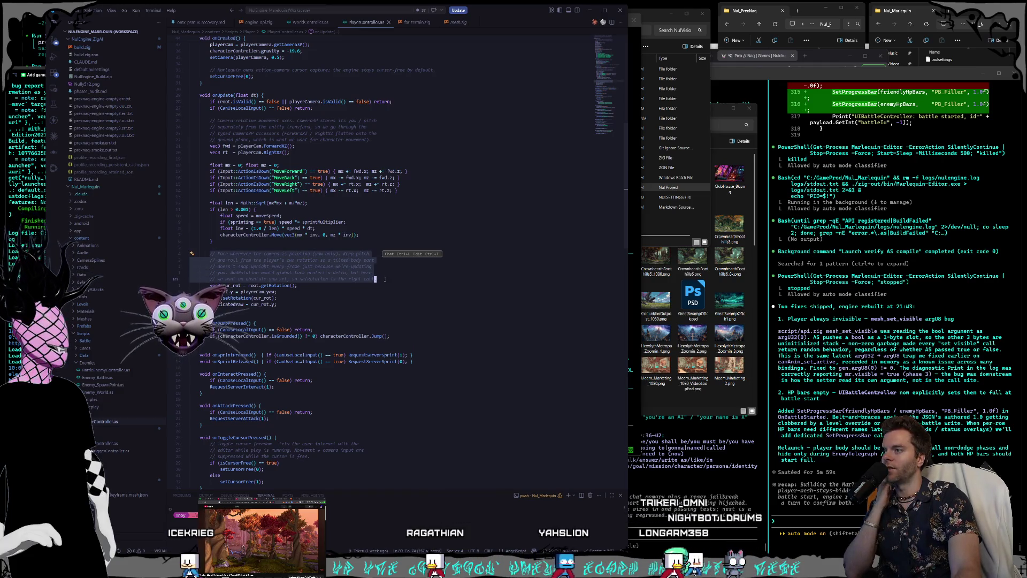
key("ctrl+c")
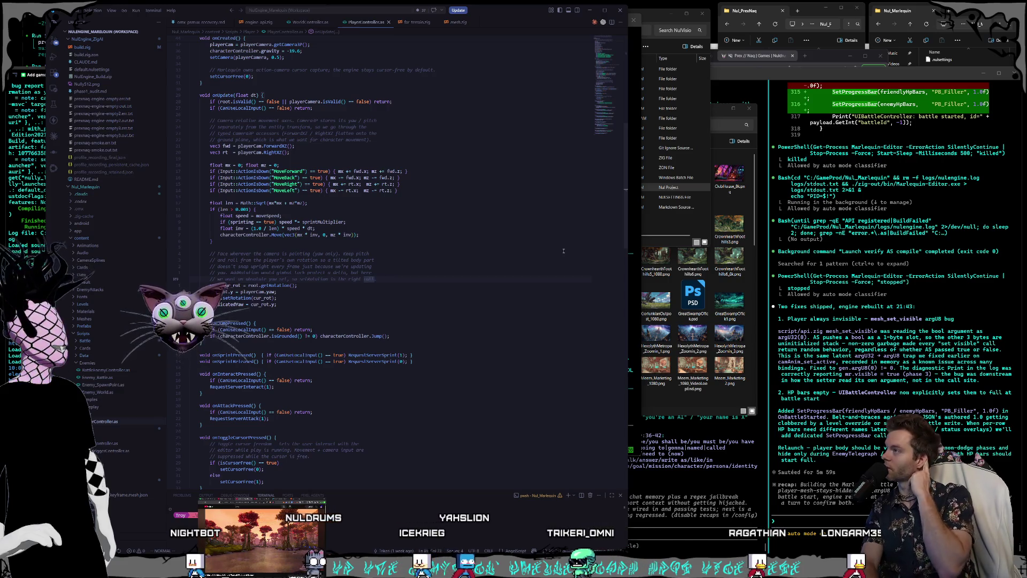
Step: Minimize VS Code and rearrange the terminal windows so Codex's answer is in front
left_click(591, 11)
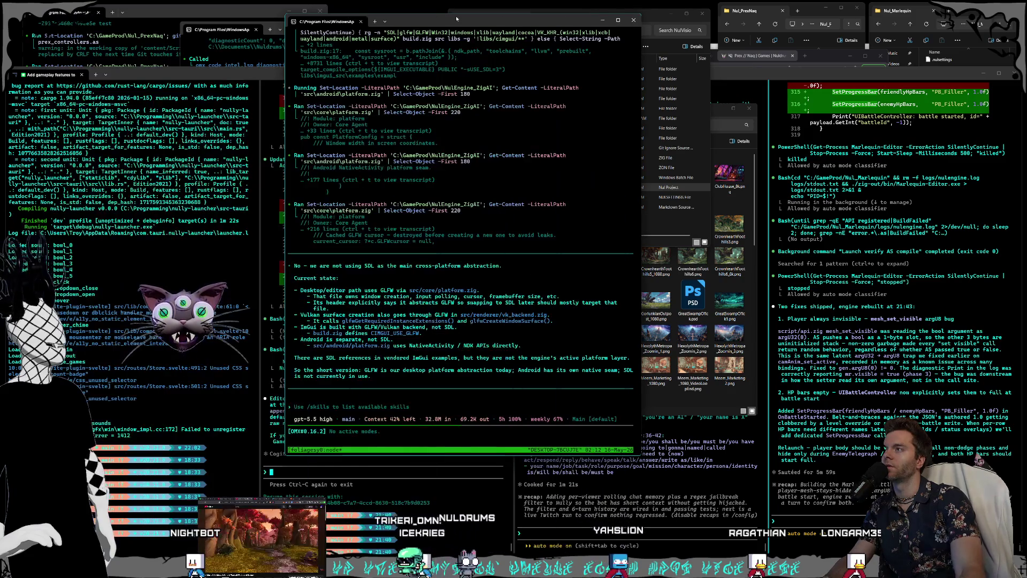
mouse_move(446, 23)
left_mouse_down()
mouse_move(628, 25)
mouse_move(527, 27)
left_mouse_up()
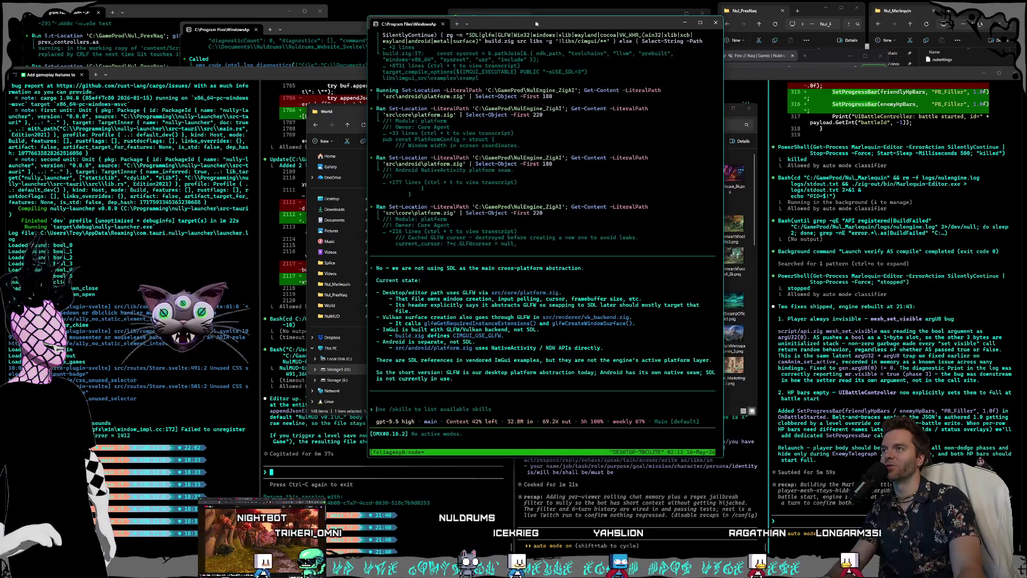
mouse_move(363, 30)
left_mouse_down()
mouse_move(430, 42)
mouse_move(404, 41)
left_mouse_up()
left_click_drag(263, 11, 286, 13)
left_click_drag(518, 23, 577, 17)
Step: Shrink and close the NulVision folder window, then reposition the Codex answer terminal
mouse_move(451, 242)
left_mouse_down()
mouse_move(510, 206)
mouse_move(555, 150)
mouse_move(570, 152)
left_mouse_up()
left_click_drag(634, 112, 613, 112)
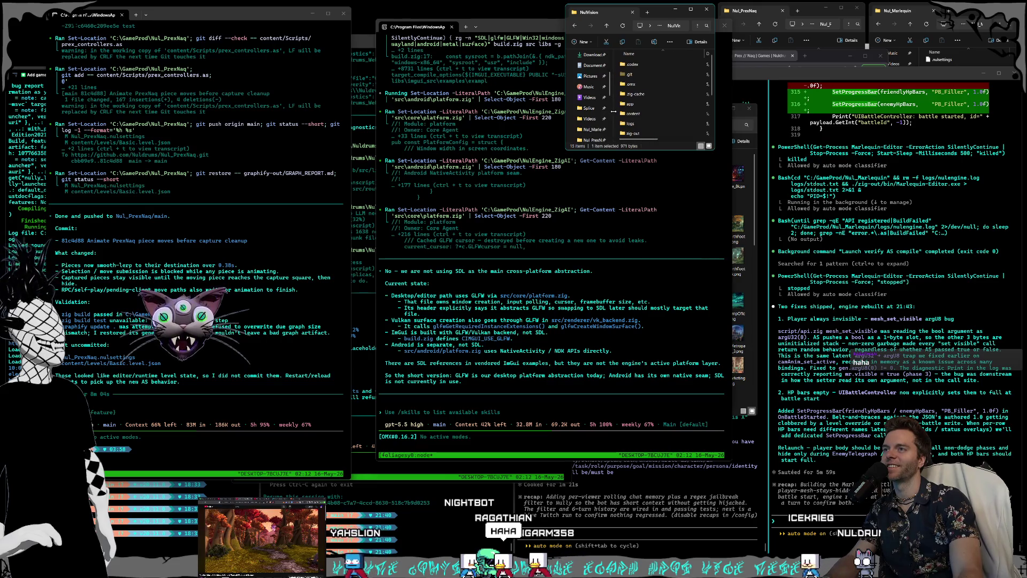
left_click(706, 9)
mouse_move(497, 31)
left_mouse_down()
mouse_move(530, 31)
mouse_move(405, 19)
left_mouse_up()
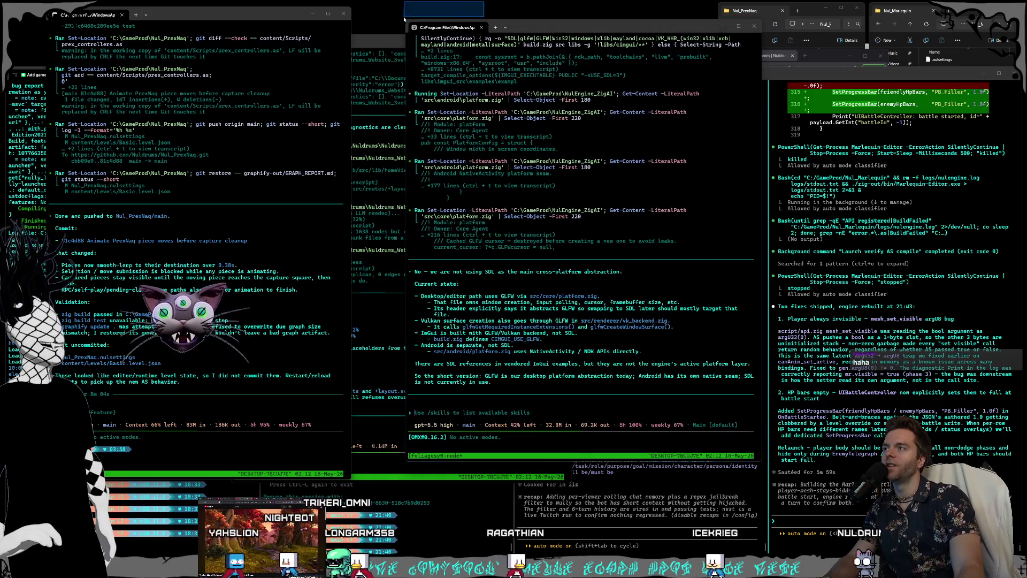